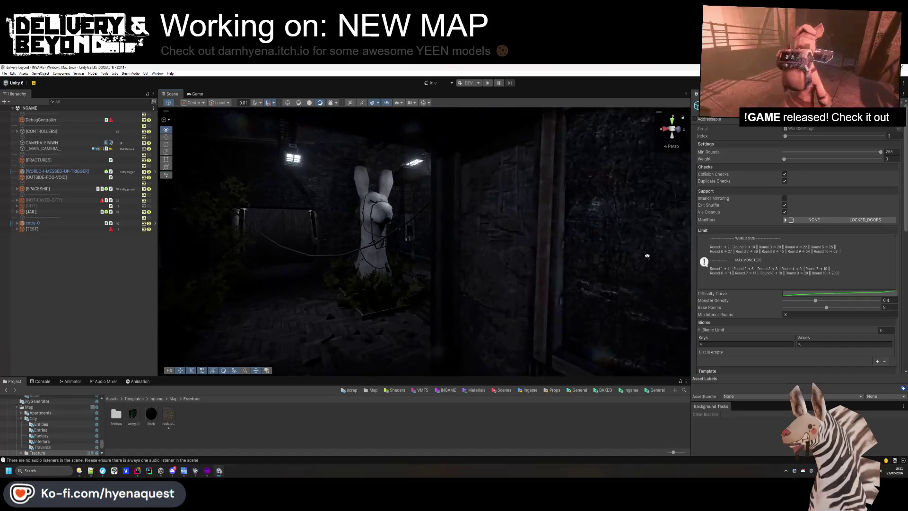
Survey the ivy-covered entry room and Welcome to Fracture sign, then return to BAKED/FRACTURE.
left_click_drag(648, 256, 634, 249)
mouse_move(371, 235)
left_mouse_down()
mouse_move(339, 255)
mouse_move(506, 208)
mouse_move(523, 318)
mouse_move(608, 308)
mouse_move(480, 241)
mouse_move(440, 300)
mouse_move(467, 257)
mouse_move(369, 292)
mouse_move(406, 267)
mouse_move(501, 243)
mouse_move(508, 282)
left_mouse_up()
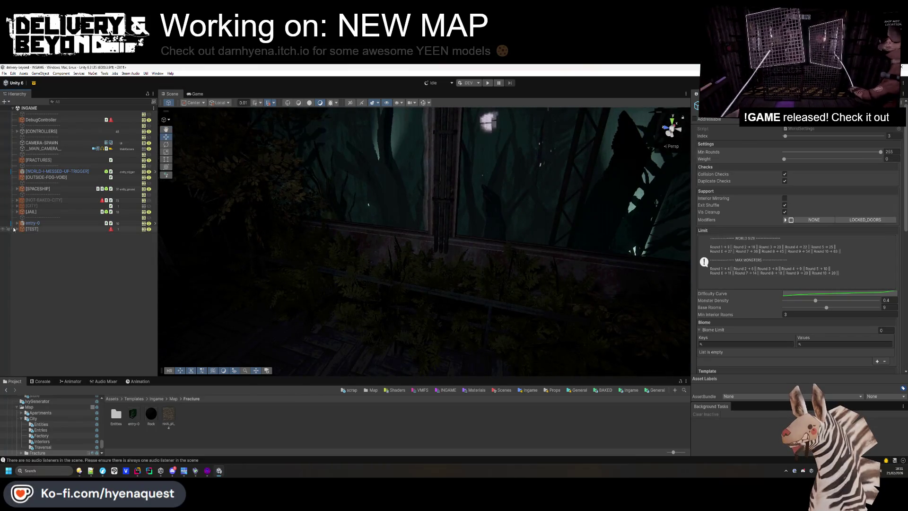
left_click(173, 399)
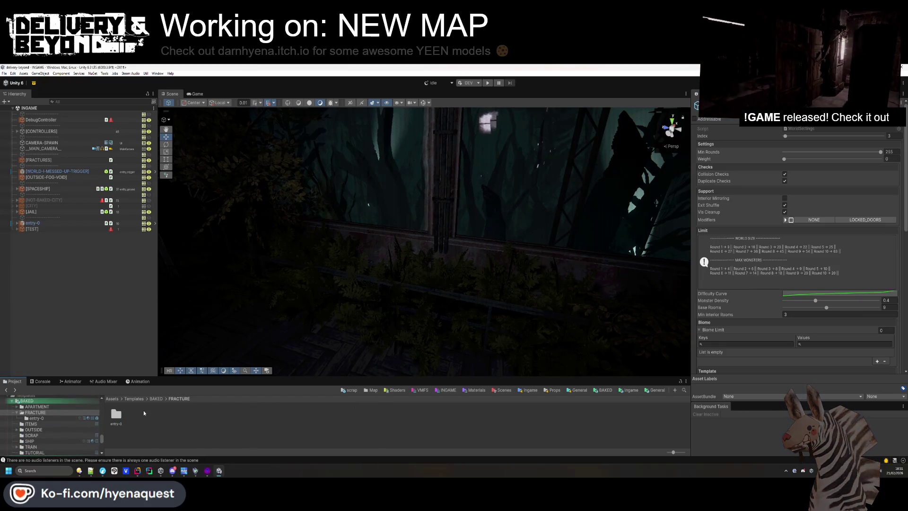
left_click(112, 398)
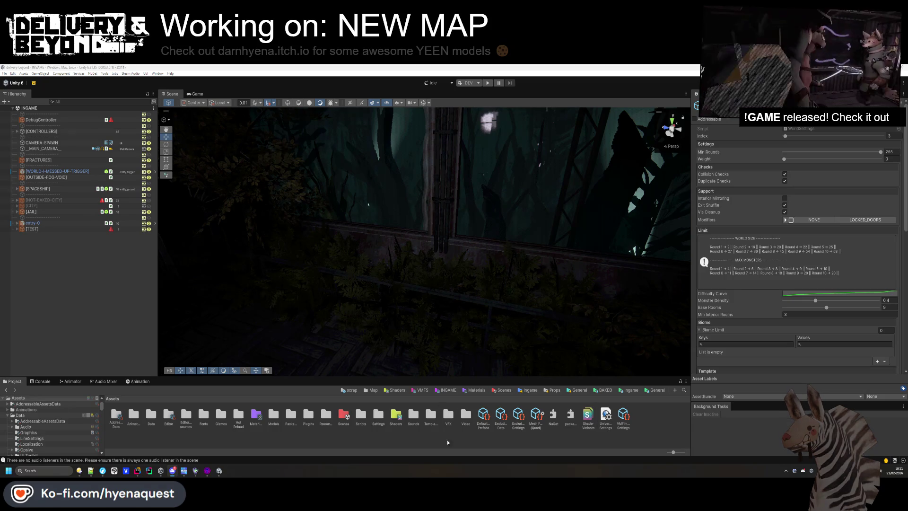
key("alt+Left")
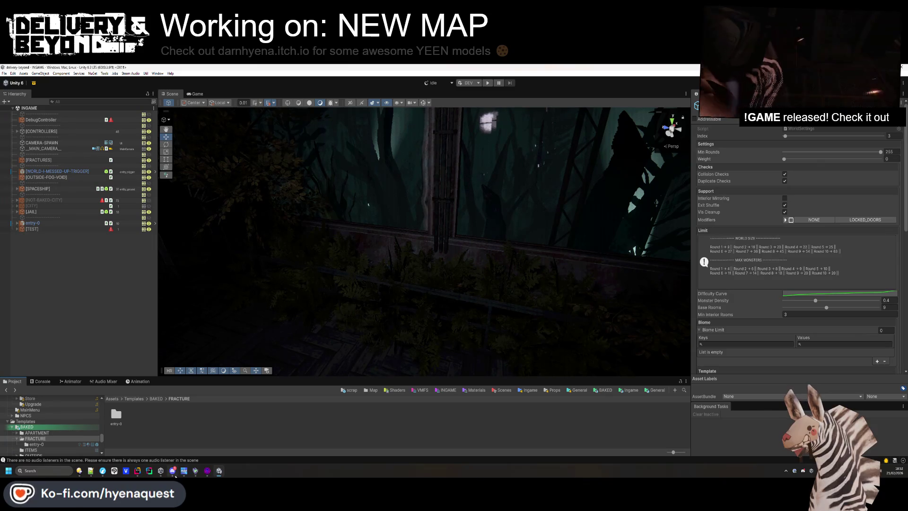
Fly across the level to the dark corridor doorway and back to the Welcome to Fracture window.
mouse_move(303, 237)
left_mouse_down()
mouse_move(316, 258)
mouse_move(331, 261)
mouse_move(385, 269)
mouse_move(396, 248)
mouse_move(508, 271)
left_mouse_up()
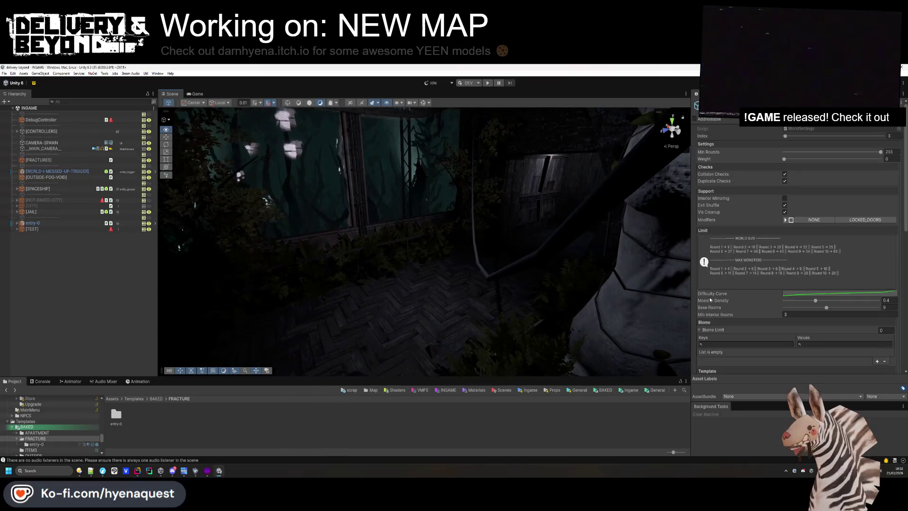
left_click_drag(591, 213, 569, 203)
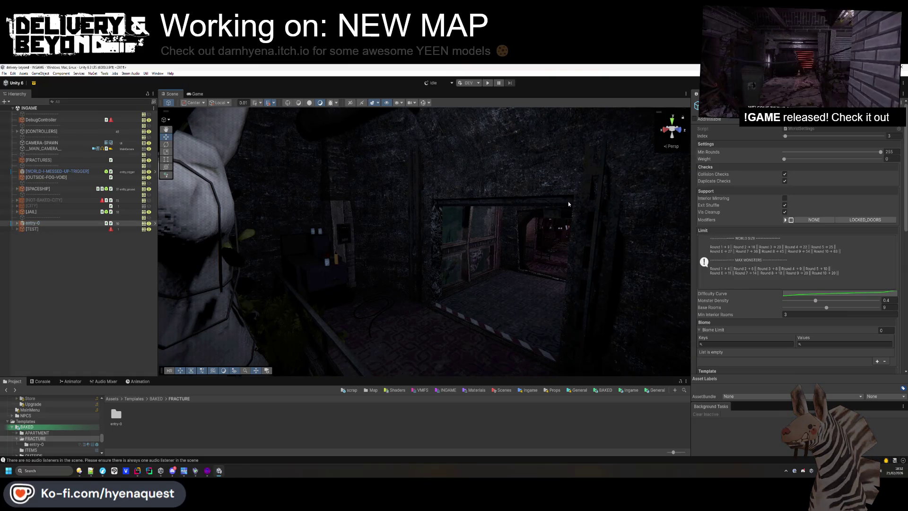
left_click_drag(265, 248, 326, 241)
Browse Assets, Plugins and Packages, then open the IvyGenerator folder via the Ingame favourite.
left_click(134, 399)
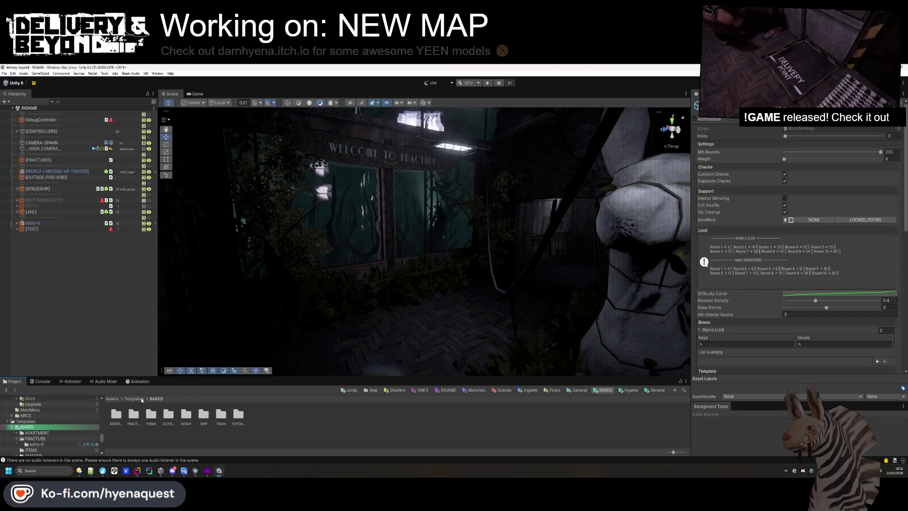
left_click(112, 399)
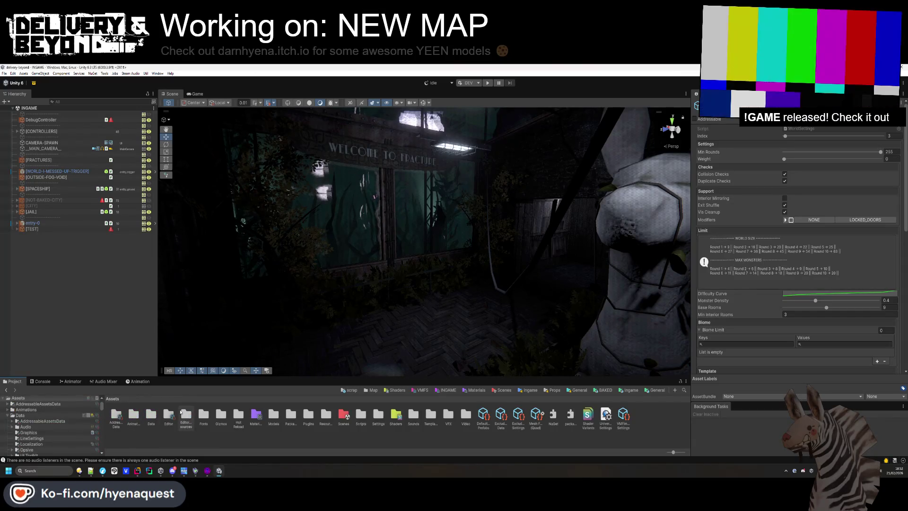
double_click(321, 415)
key("BackSpace")
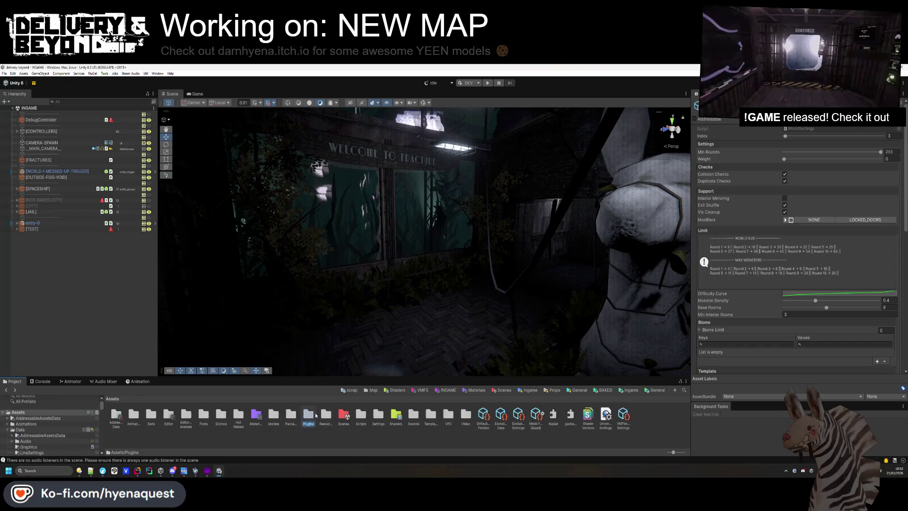
double_click(291, 416)
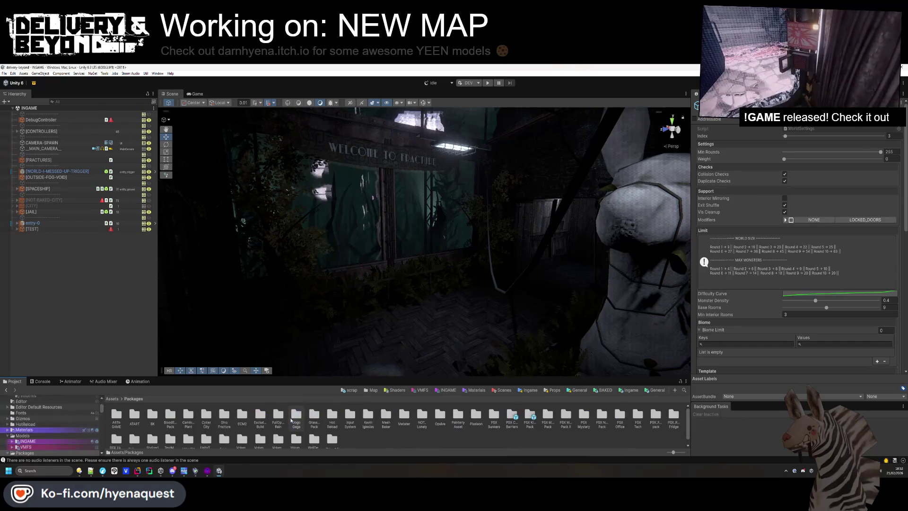
left_click_drag(314, 377, 314, 353)
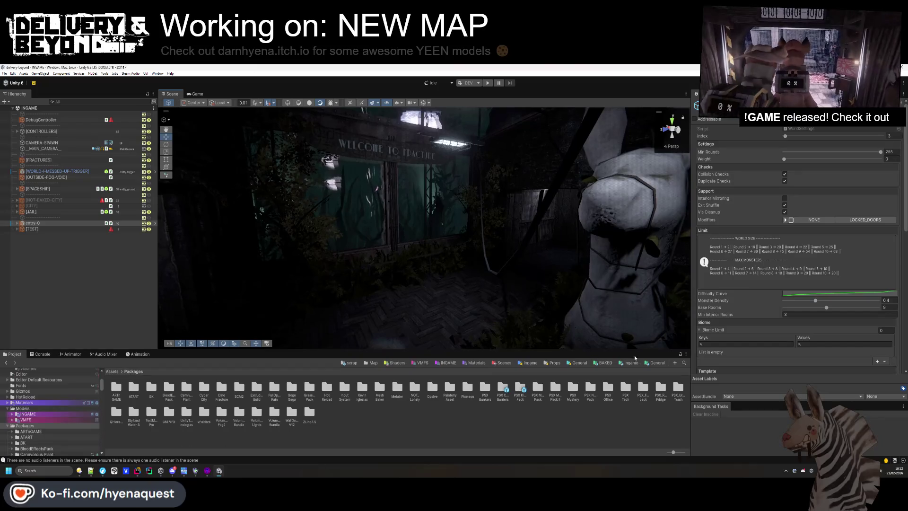
left_click(631, 362)
left_click(170, 391)
double_click(173, 393)
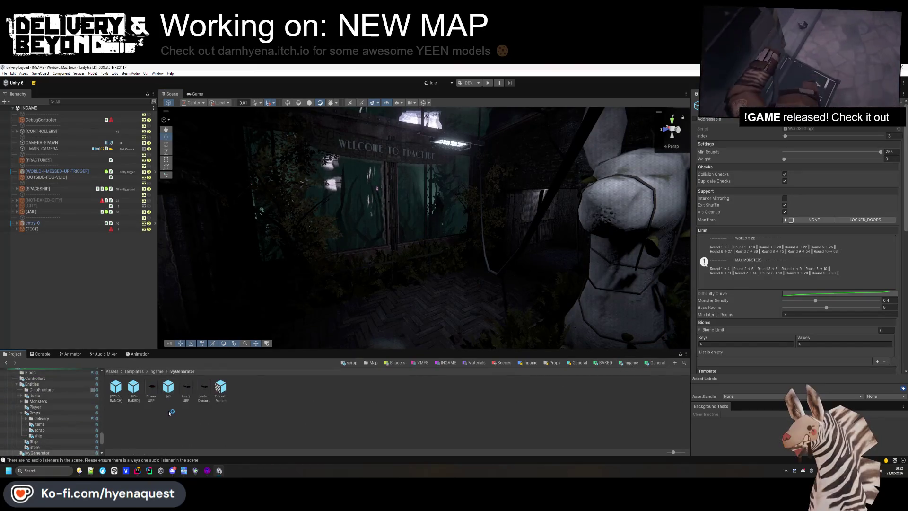
Drop the IVY prefab into the scene and set its X position to 0.
mouse_move(168, 388)
left_mouse_down()
mouse_move(302, 293)
mouse_move(423, 234)
left_mouse_up()
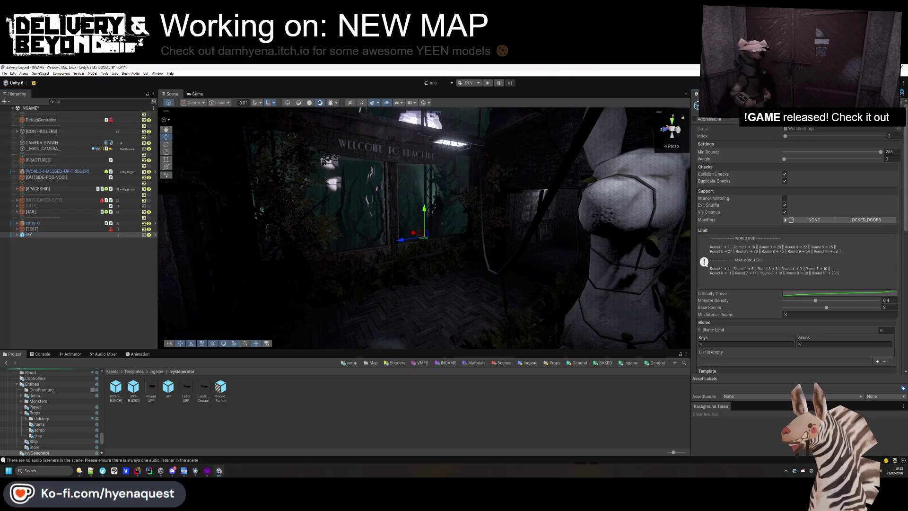
type("0")
left_click(839, 151)
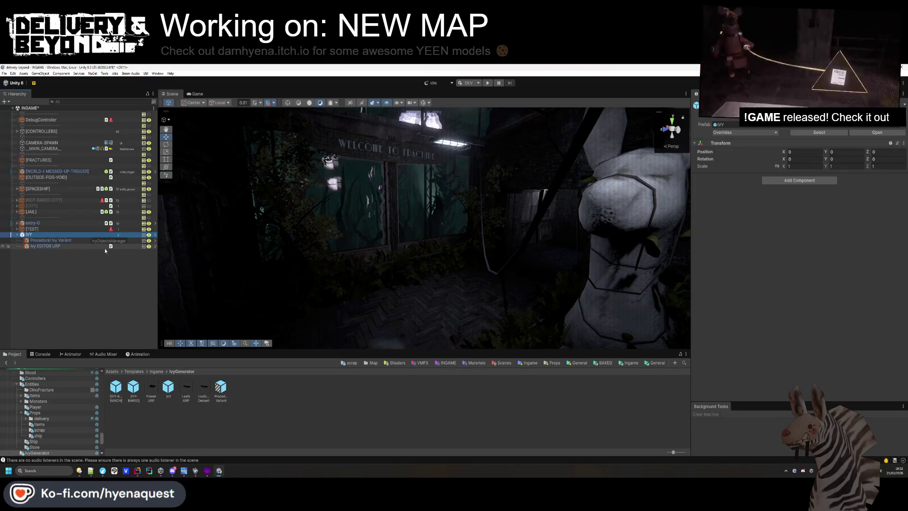
left_click(105, 247)
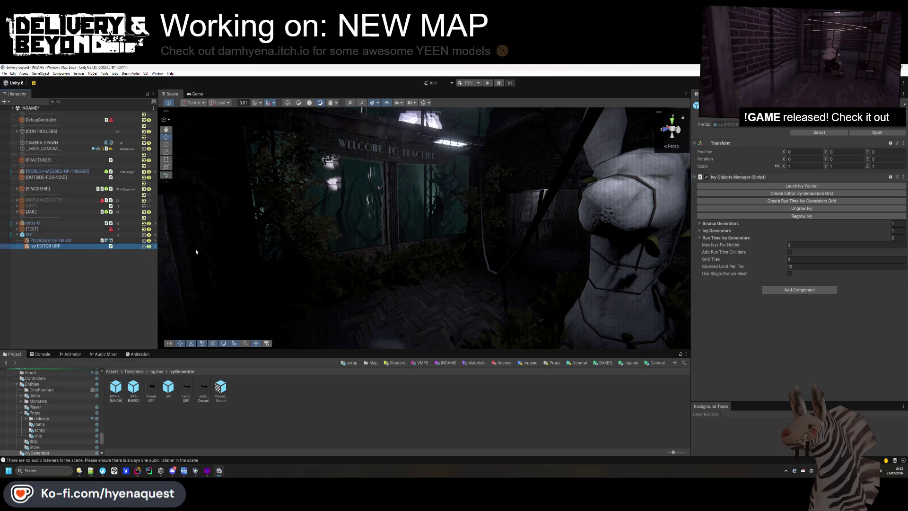
Set the entry-0 room's position fields to 0.
left_click(45, 224)
type("0")
key("Tab")
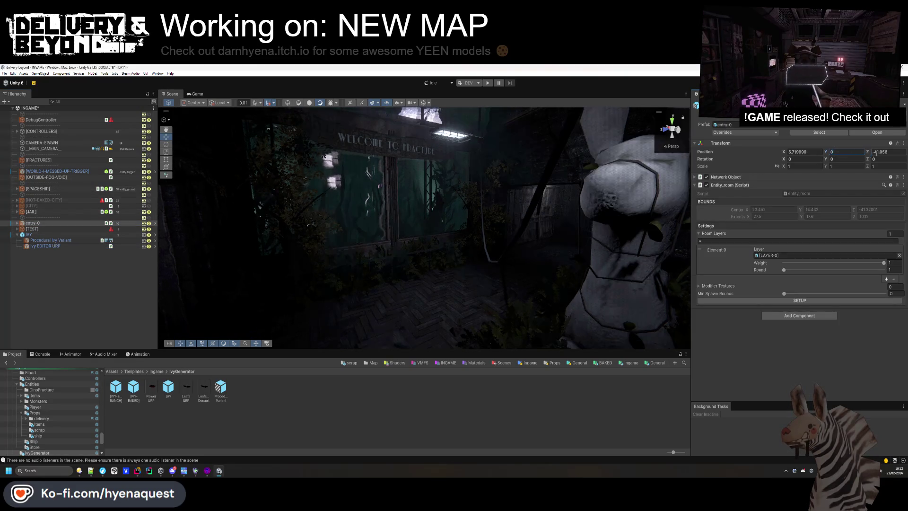
type("0")
left_click(816, 152)
left_click(199, 283)
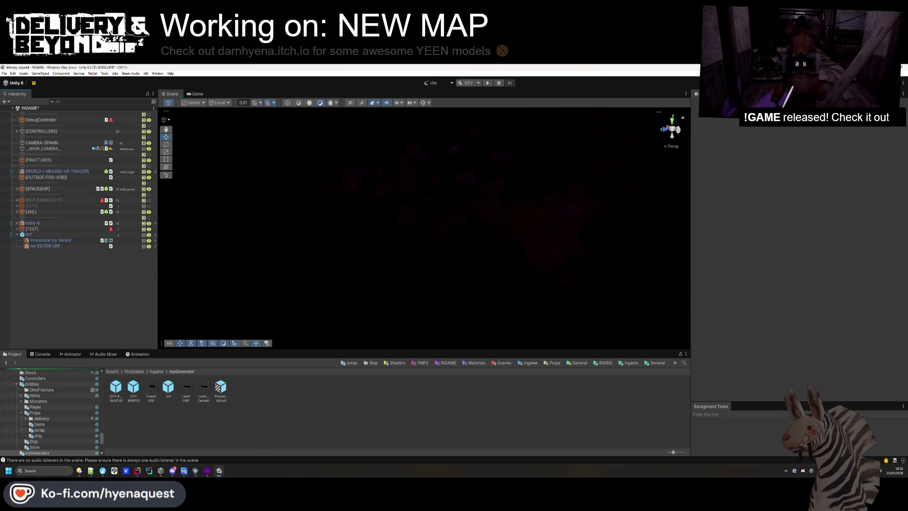
key("alt+Tab")
Select the stair func_detail group and pick the COLLISION texture.
scroll(212, 181, "up", 5)
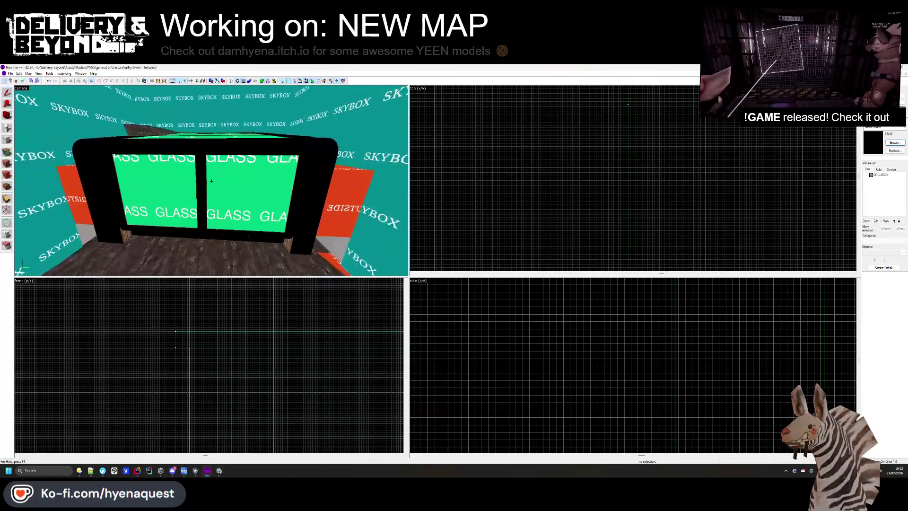
scroll(211, 181, "up", 10)
left_click(228, 173)
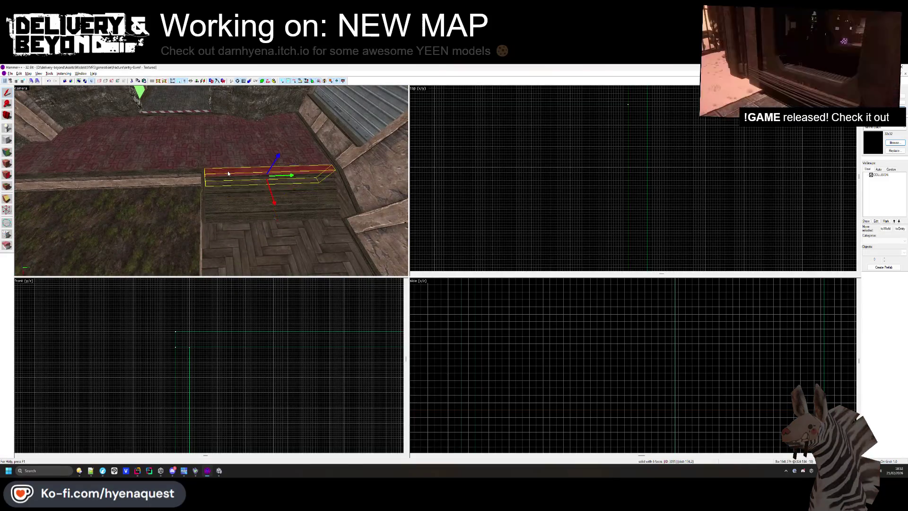
left_click_drag(228, 171, 783, 128)
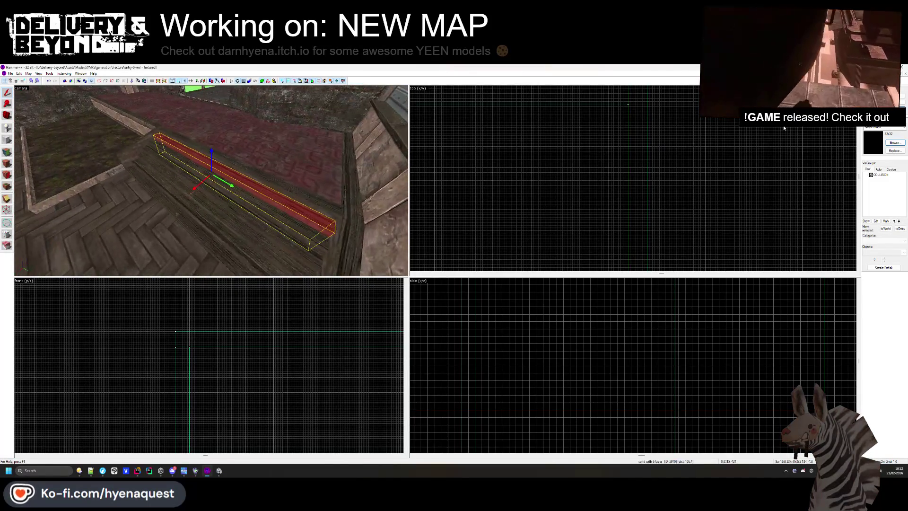
left_click(211, 180)
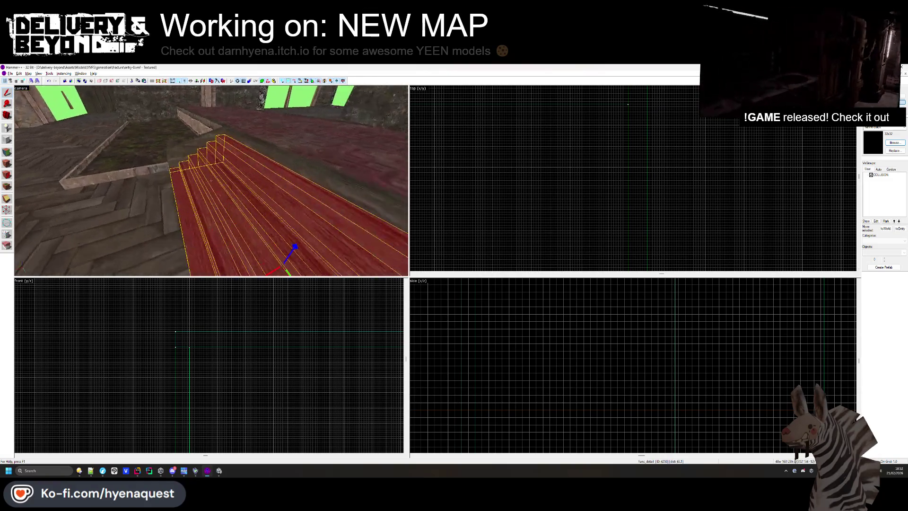
left_click(894, 143)
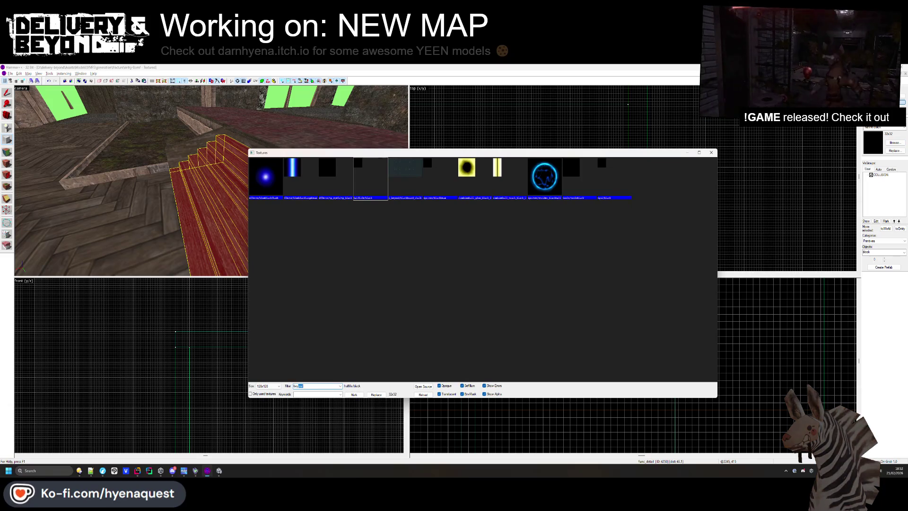
double_click(278, 178)
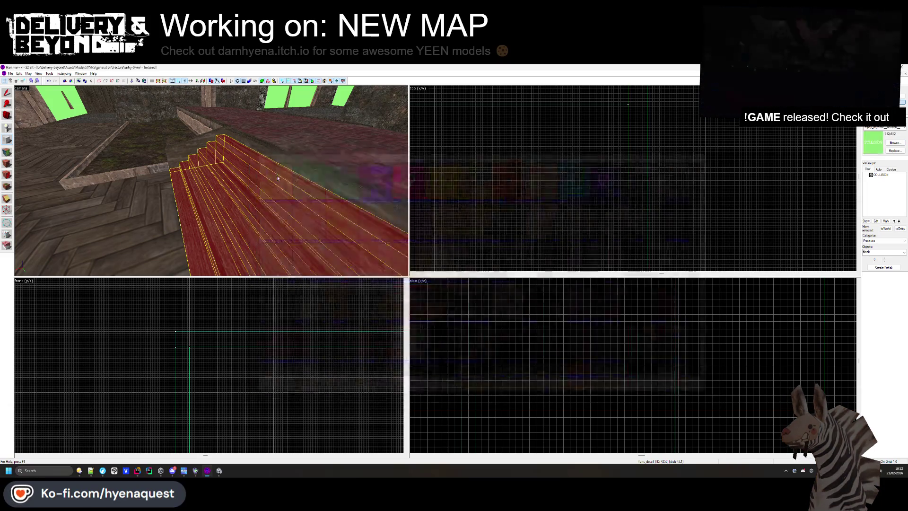
Draw a COLLISION block beside the staircase, extending its outline to the right.
scroll(581, 145, "down", 5)
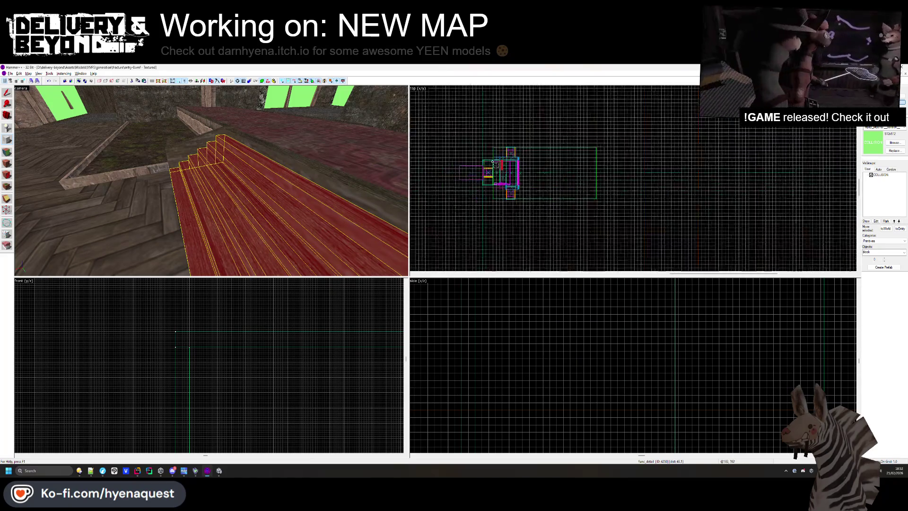
scroll(513, 134, "up", 5)
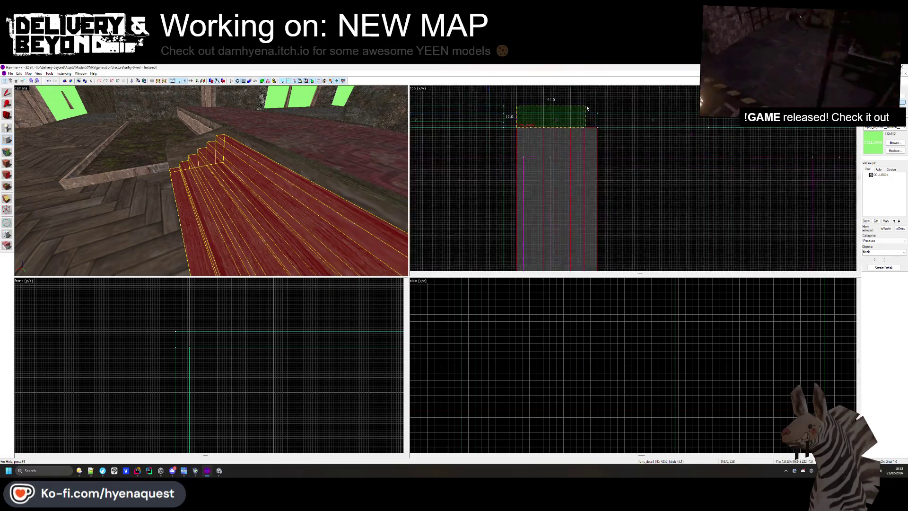
scroll(558, 198, "down", 3)
scroll(583, 220, "up", 4)
left_click_drag(588, 233, 605, 232)
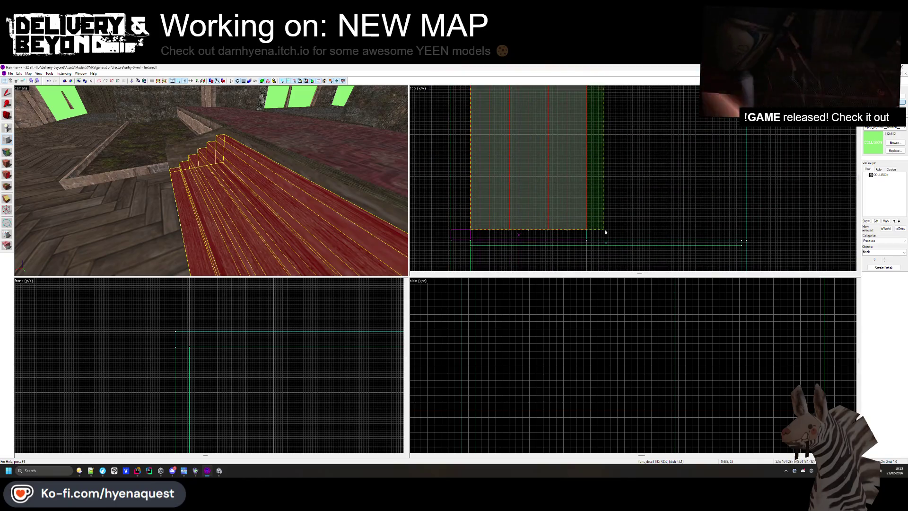
scroll(220, 400, "down", 5)
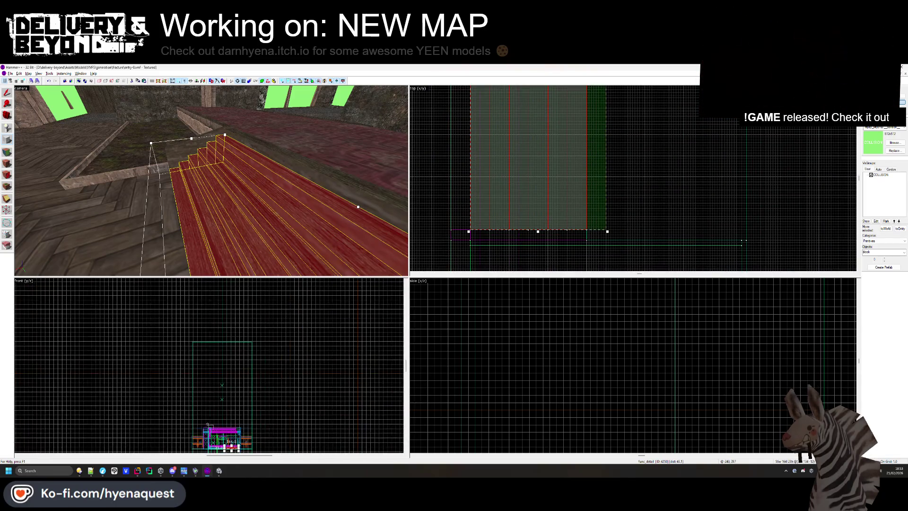
scroll(220, 399, "up", 5)
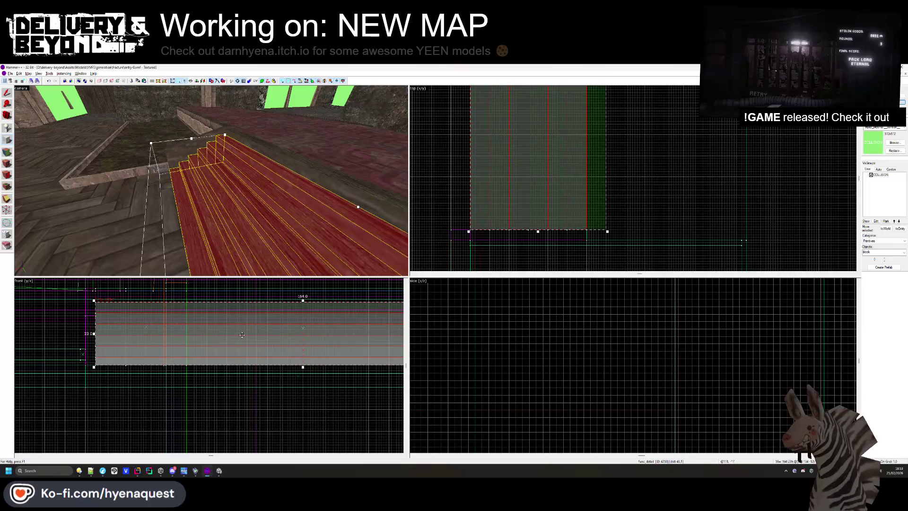
key("z")
key("z")
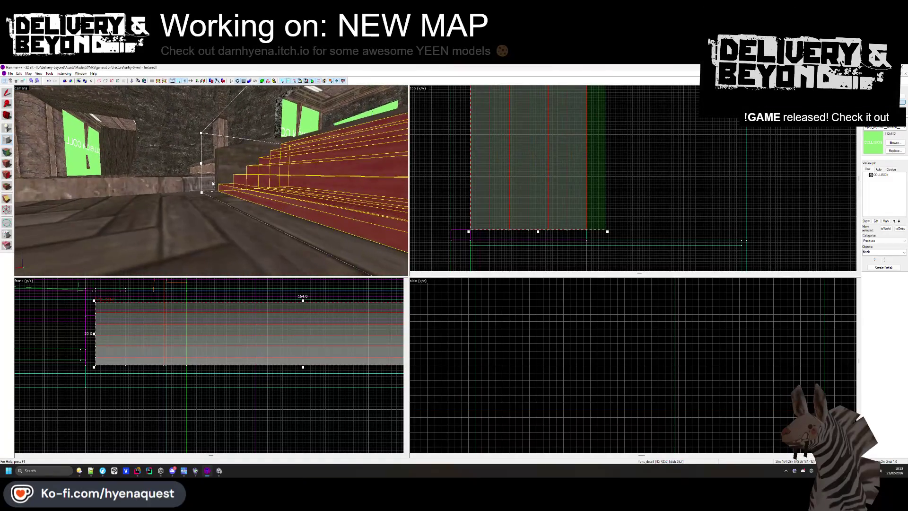
Clip the green COLLISION block along a diagonal from top corner to bottom, leaving a sloped wedge.
left_click(212, 181)
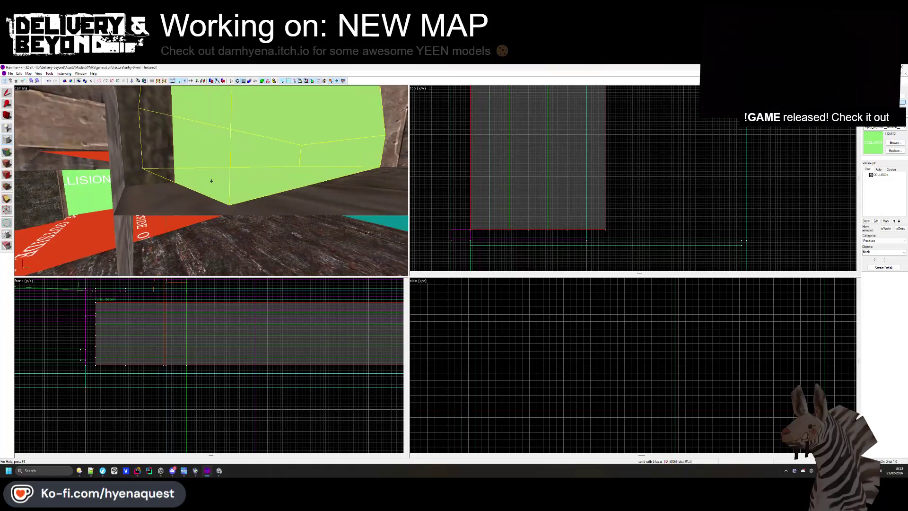
key("z")
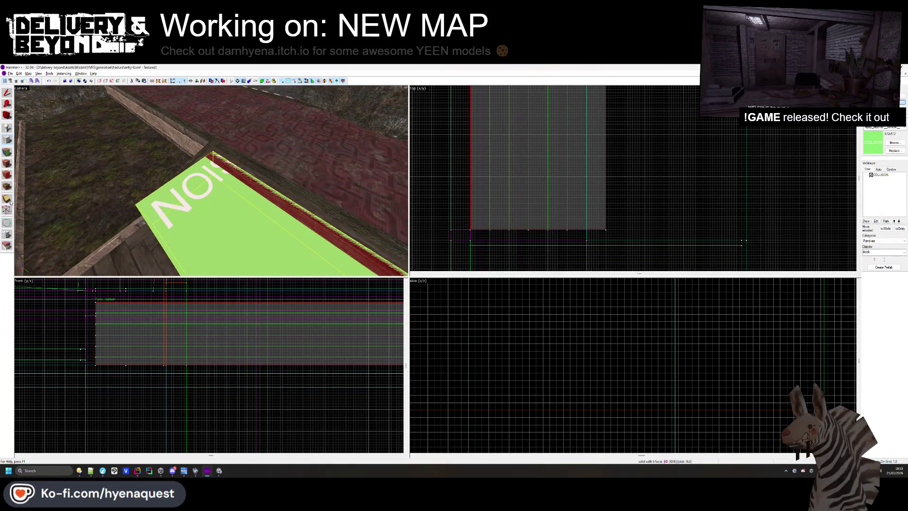
scroll(571, 331, "down", 5)
scroll(564, 390, "up", 8)
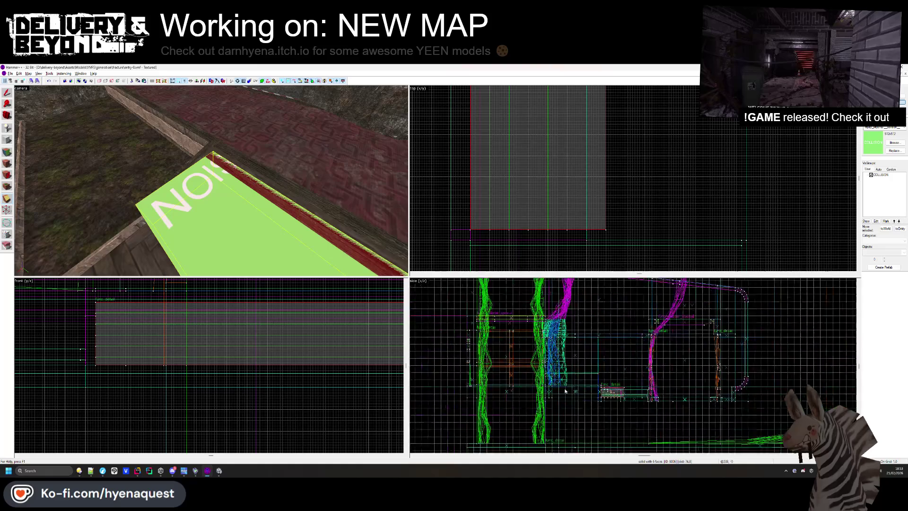
scroll(564, 390, "up", 5)
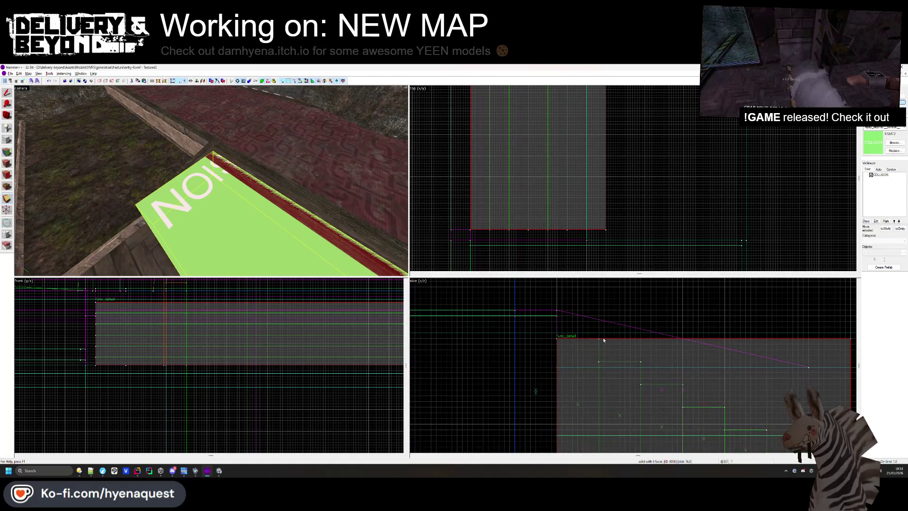
key("shift+x")
left_click_drag(603, 340, 628, 365)
scroll(629, 364, "down", 3)
scroll(629, 364, "up", 6)
mouse_move(689, 377)
left_mouse_down()
mouse_move(696, 422)
mouse_move(709, 432)
left_mouse_up()
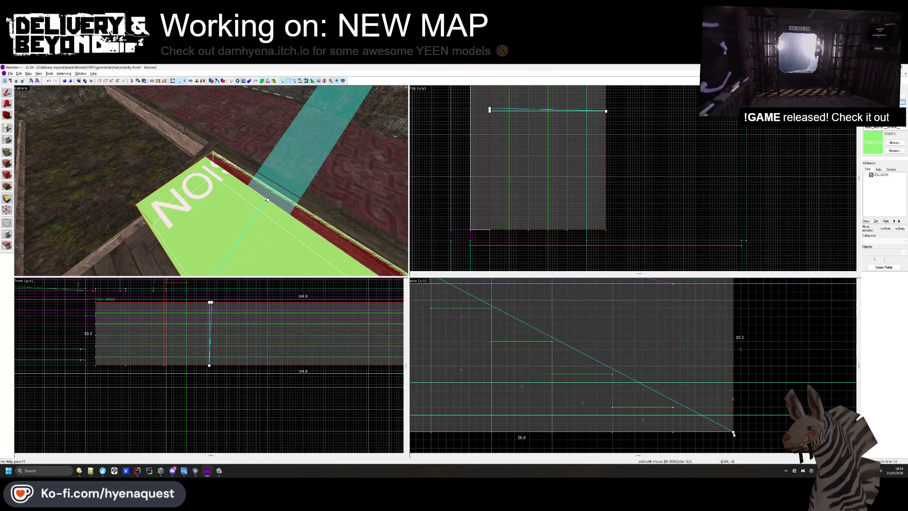
scroll(719, 433, "down", 3)
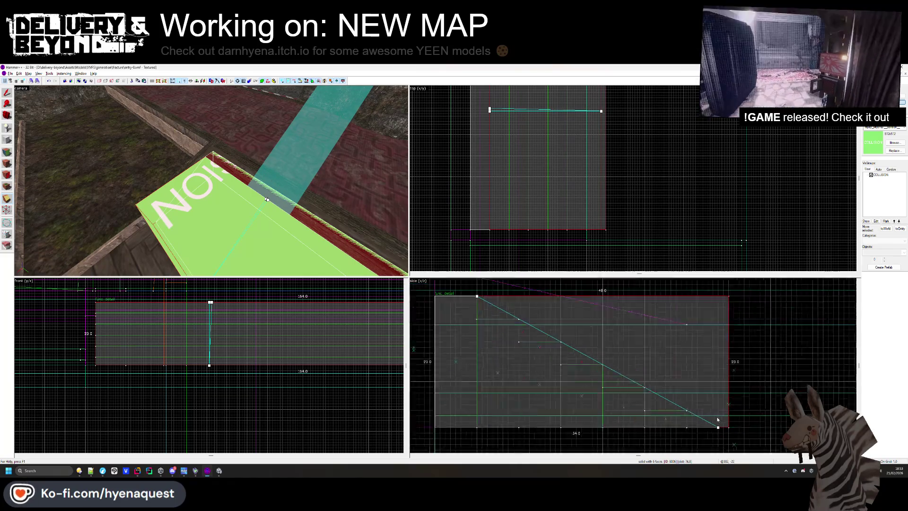
key("Return")
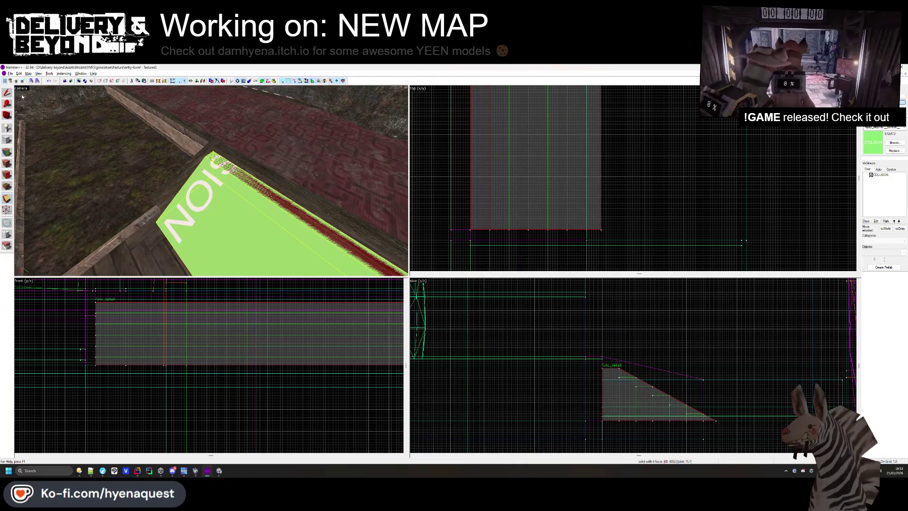
Tie the collision wall pieces around the doorway into a func_collider_special entity.
left_click(727, 186)
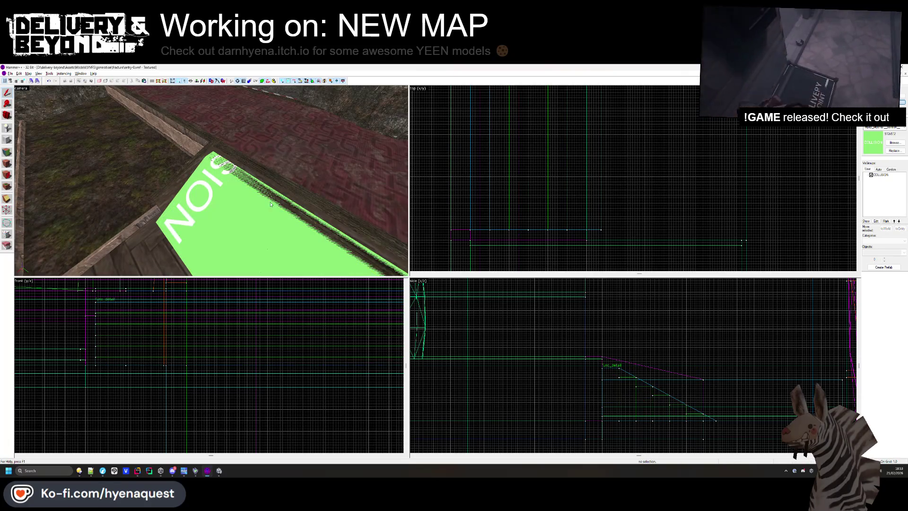
left_click(271, 204)
key("z")
left_click(218, 153)
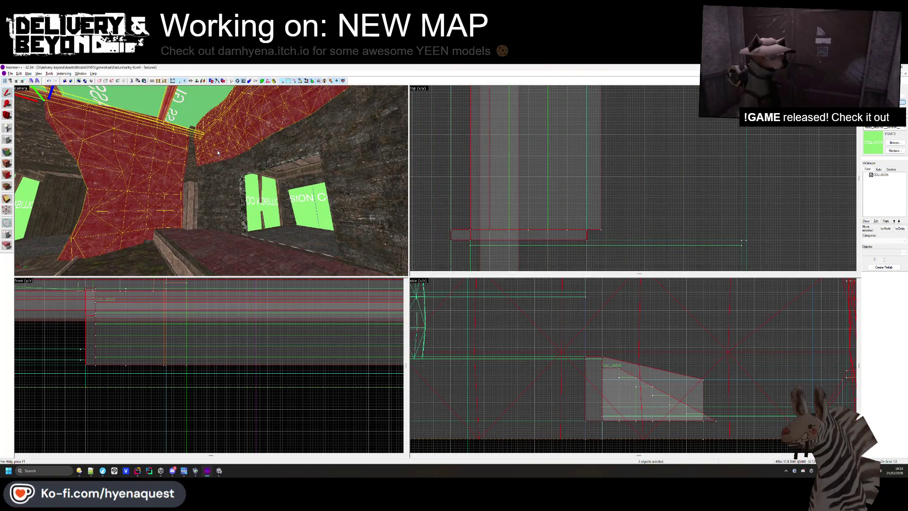
left_click_drag(216, 178, 236, 149)
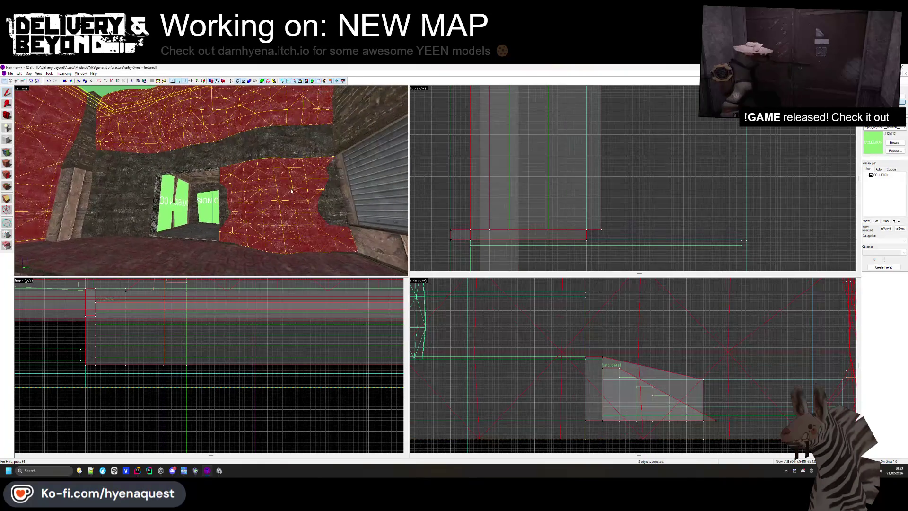
left_click(236, 149, "ctrl")
left_click(142, 168, "ctrl")
left_click(126, 199, "ctrl")
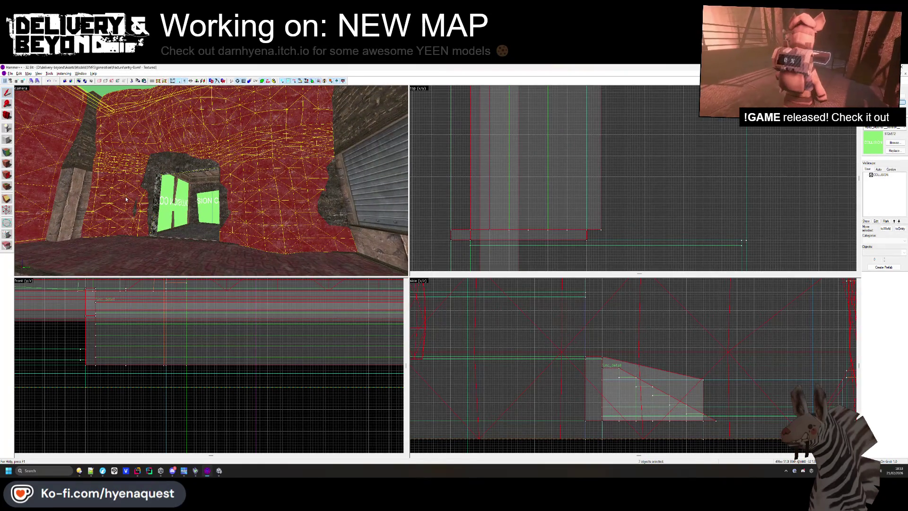
key("ctrl+t")
left_click(472, 287)
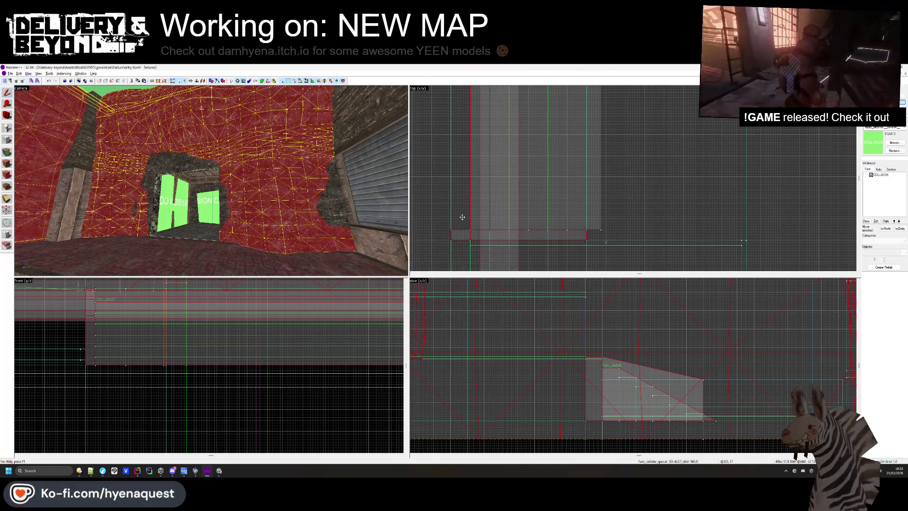
Add the right-hand wall piece, fly toward the glass window and ceiling, then clear the selection.
scroll(511, 210, "down", 3)
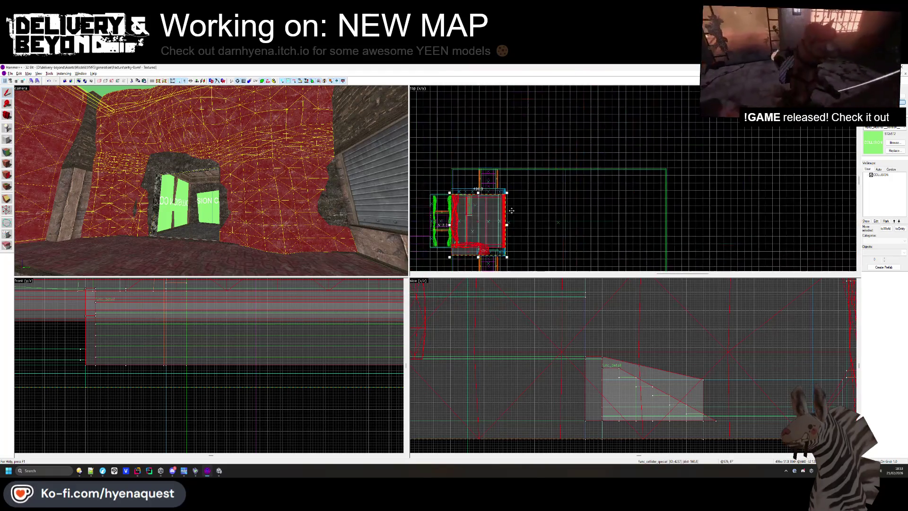
left_click(320, 210, "ctrl")
key("z")
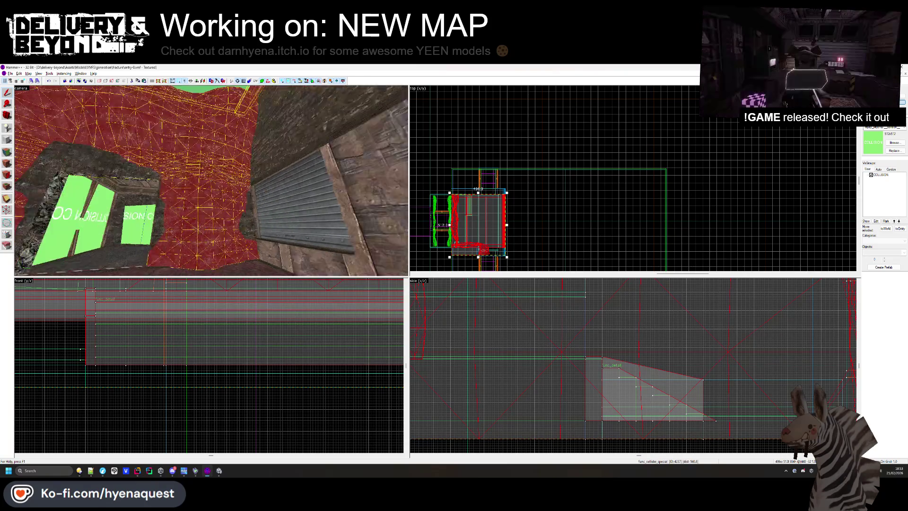
key("z")
key("w")
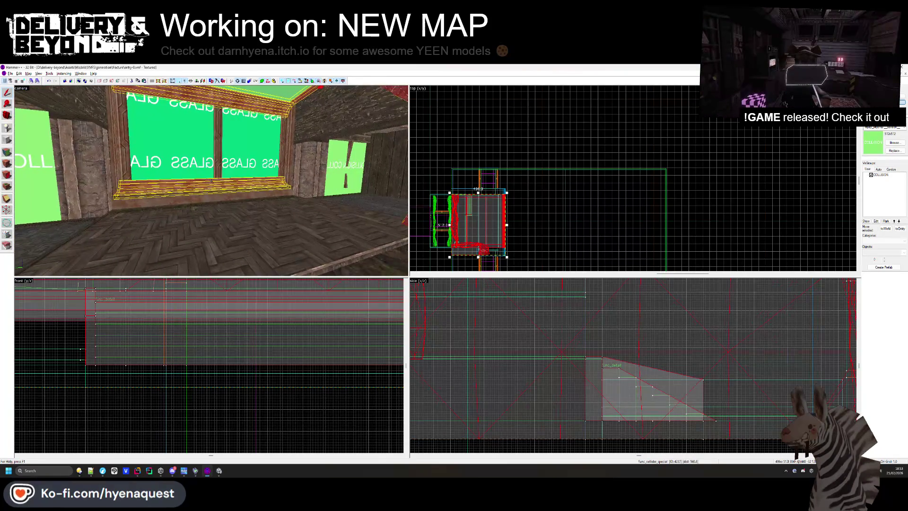
key("w")
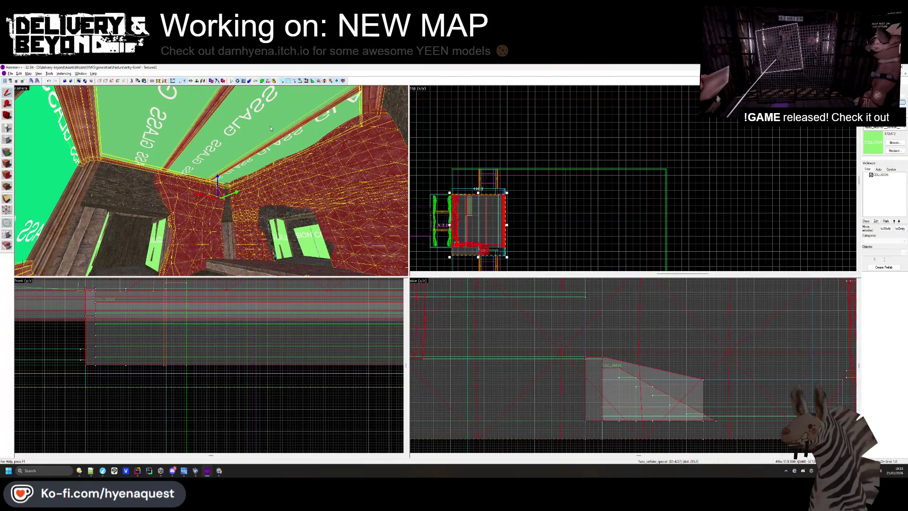
key("Escape")
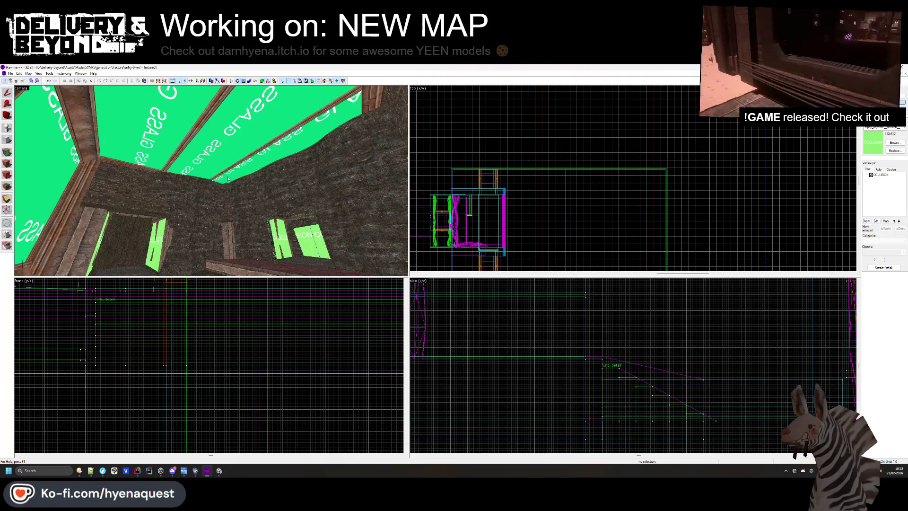
key("alt+Tab")
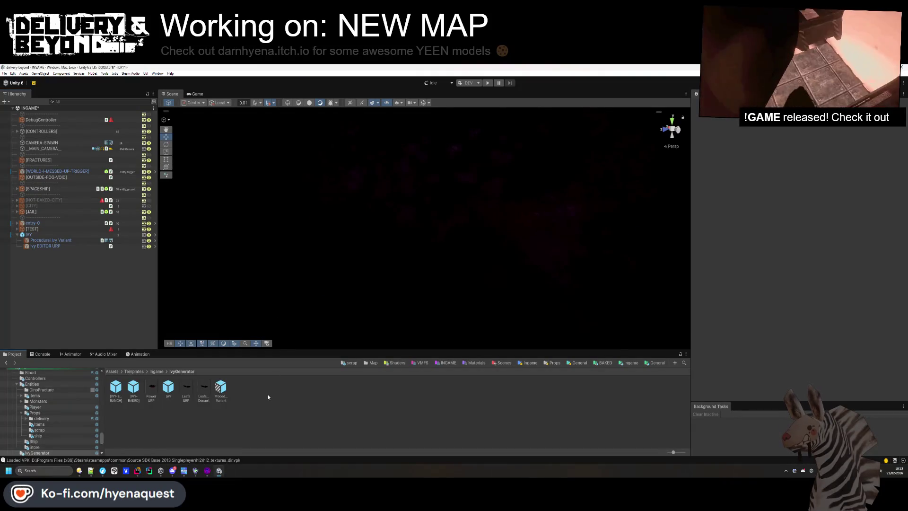
Inspect entry-0's components, searching 'steam' in Add Component without adding anything.
left_click(50, 229)
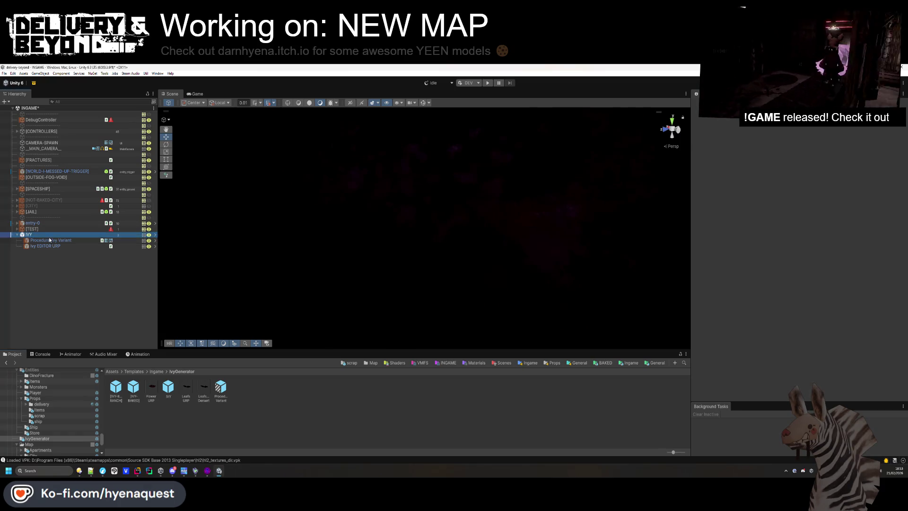
left_click(464, 243)
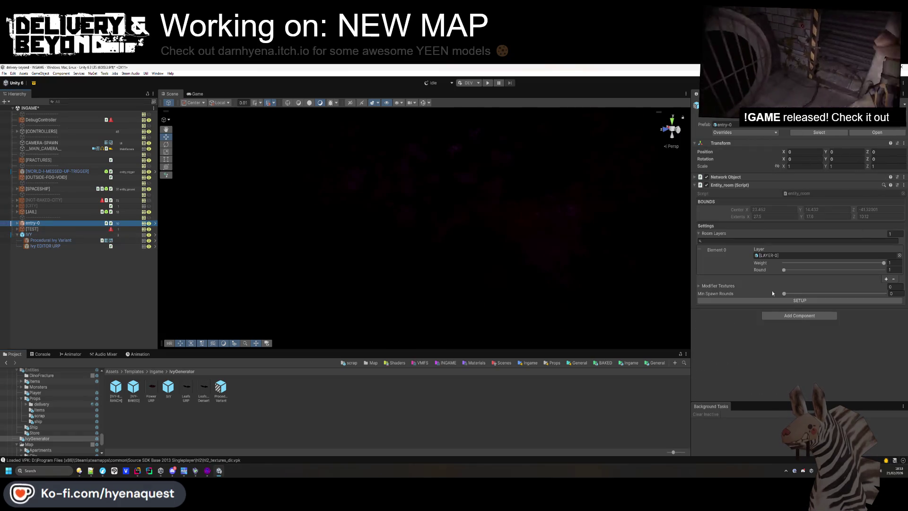
left_click(790, 316)
type("steam")
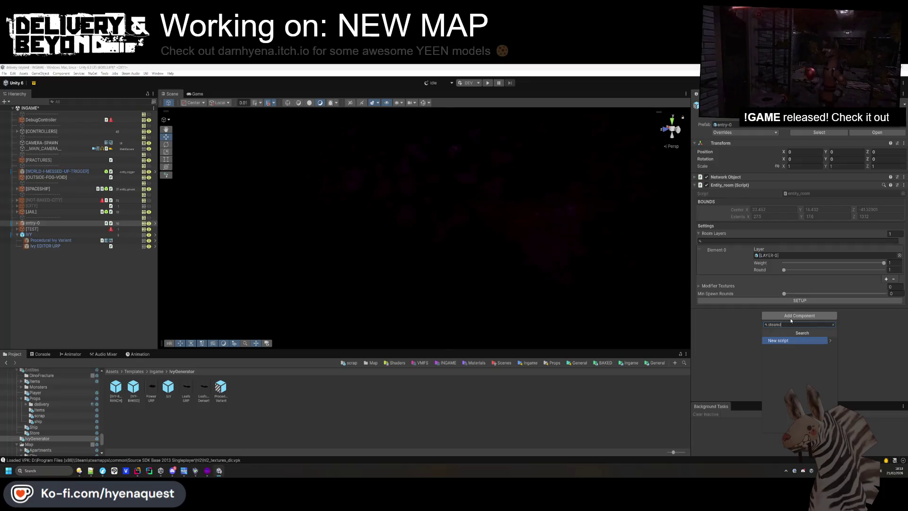
left_click(525, 372)
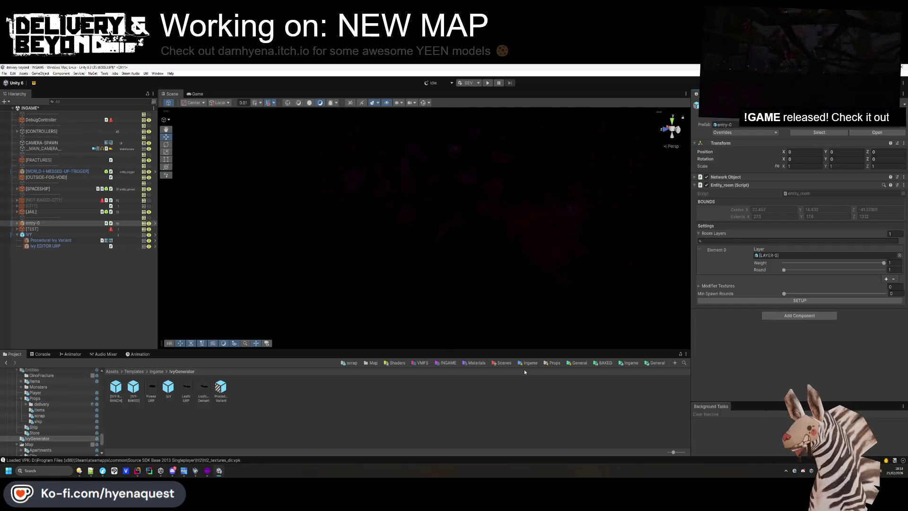
With Ivy EDITOR URP selected, paint ivy over the white statue and the Welcome to Fractum building.
left_click(57, 246)
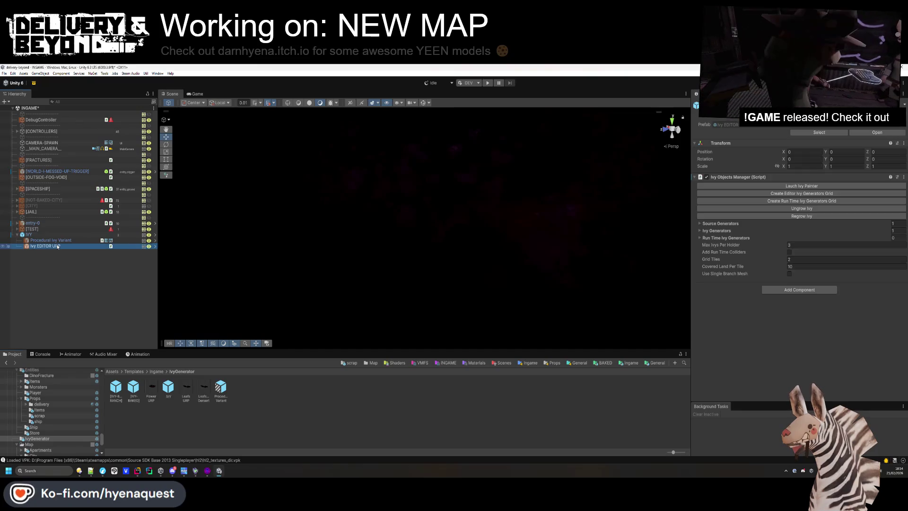
scroll(379, 233, "up", 2)
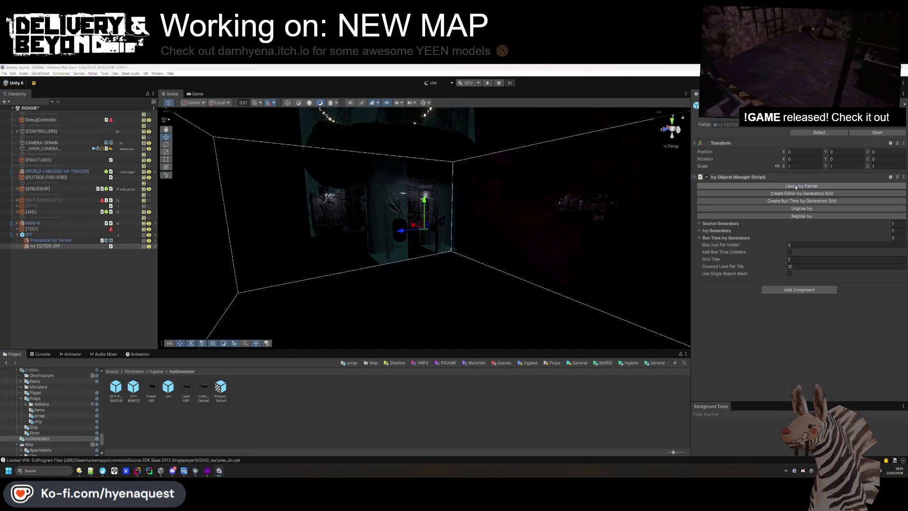
mouse_move(379, 233)
left_mouse_down()
mouse_move(363, 211)
mouse_move(294, 284)
mouse_move(381, 324)
mouse_move(420, 324)
mouse_move(344, 289)
mouse_move(265, 202)
mouse_move(385, 269)
mouse_move(434, 258)
mouse_move(412, 301)
mouse_move(411, 239)
mouse_move(371, 259)
mouse_move(441, 254)
mouse_move(421, 203)
mouse_move(437, 261)
mouse_move(421, 249)
mouse_move(517, 284)
left_mouse_up()
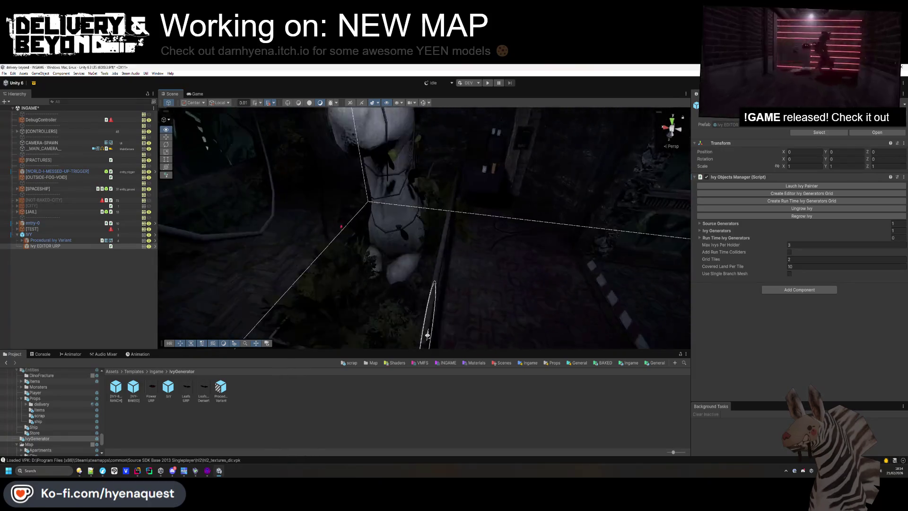
mouse_move(537, 327)
left_mouse_down()
mouse_move(552, 273)
mouse_move(264, 253)
left_mouse_up()
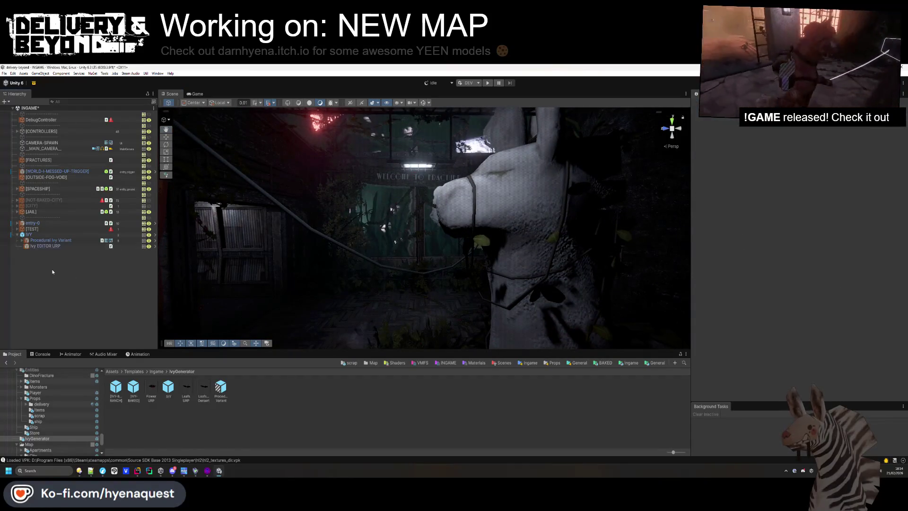
Export the Procedural Ivy Variant meshes as IVY_0 into Templates/BAKED/FRACTURE/entry 0.
left_click(55, 240)
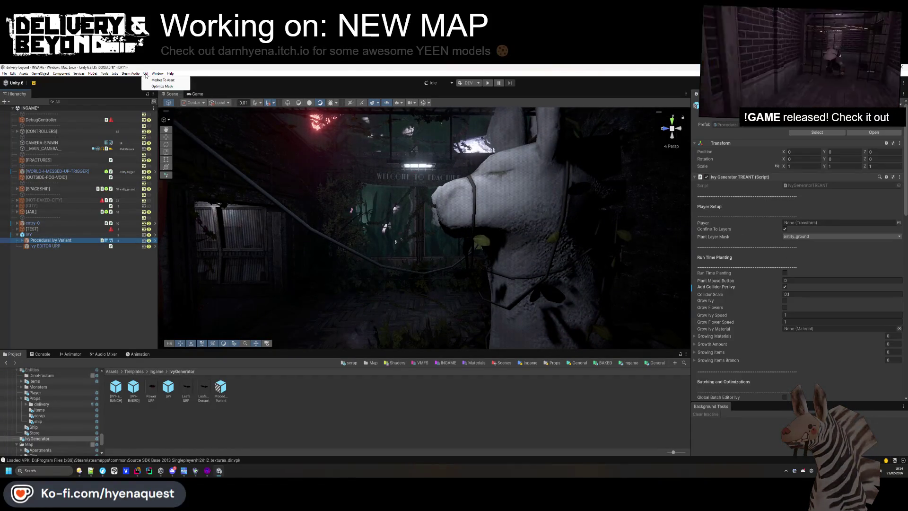
left_click(146, 74)
left_click(205, 119)
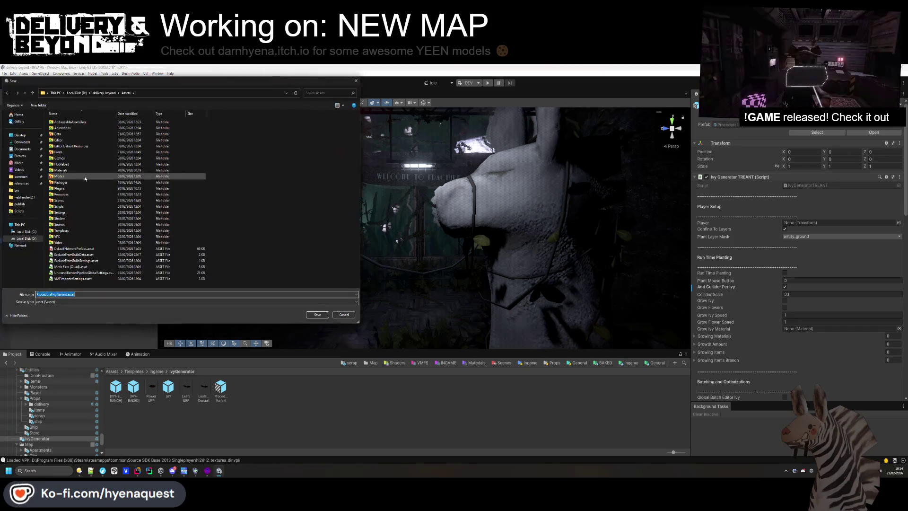
double_click(60, 230)
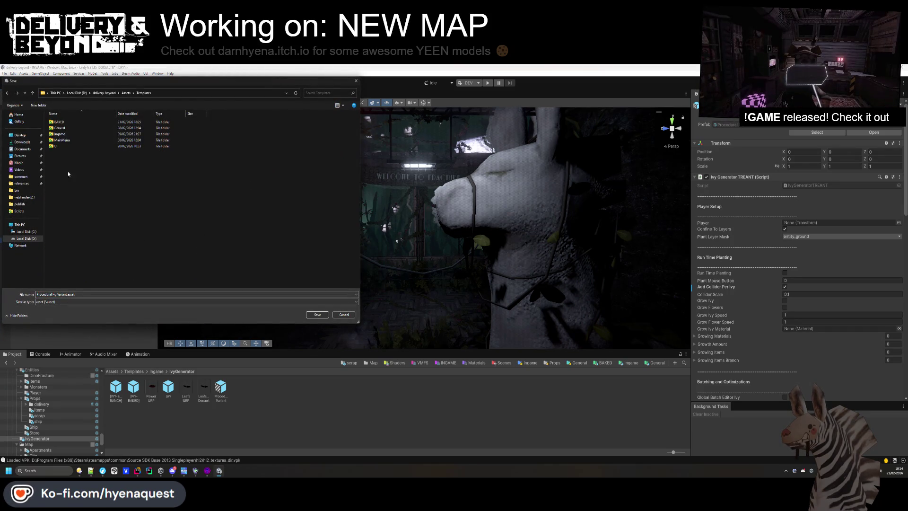
double_click(61, 122)
double_click(61, 122)
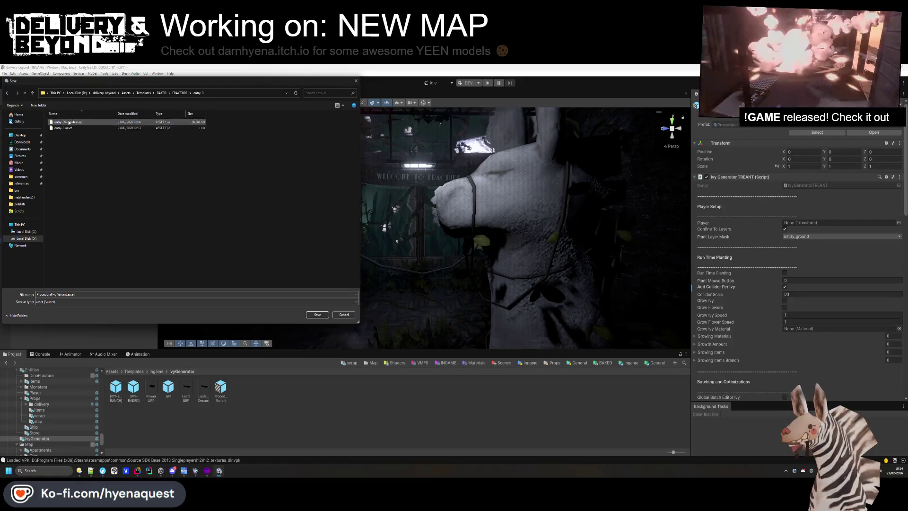
type("MVY_")
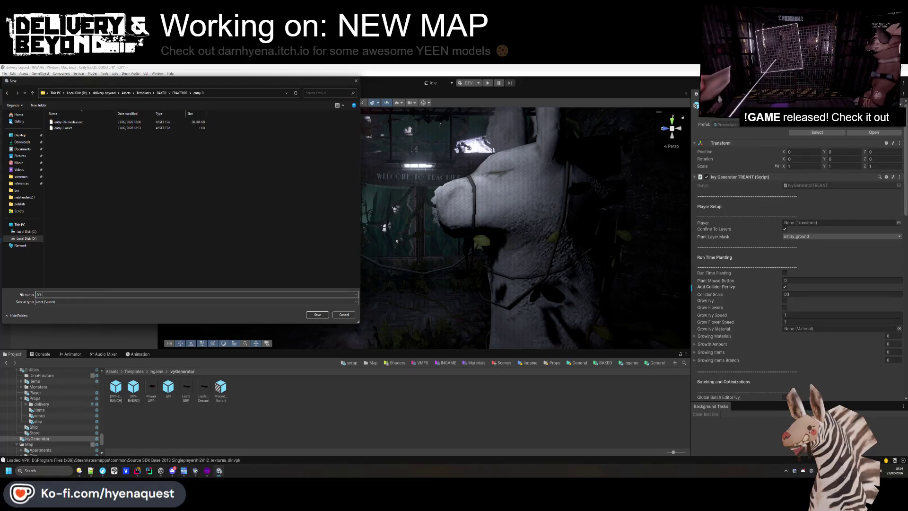
key("Return")
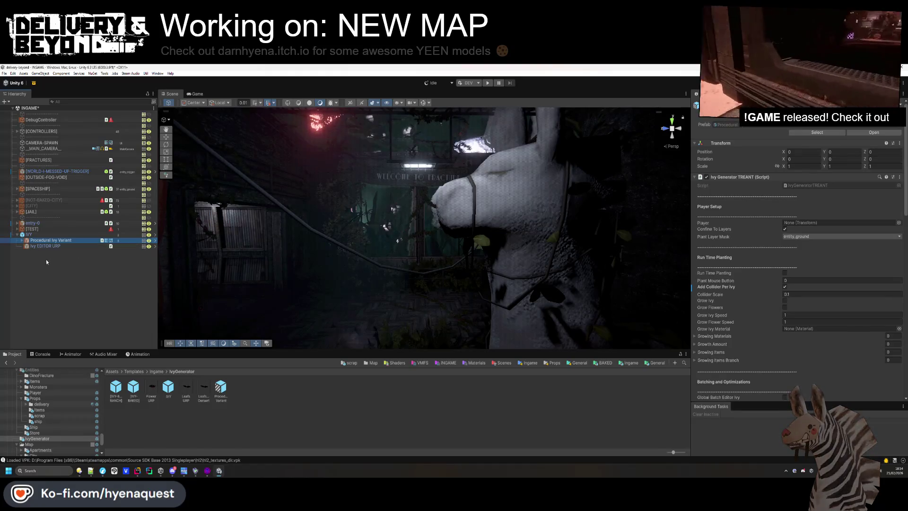
Replace the IVY generator group with the IVY-BAKED prefab placed at X 0.
left_click(44, 234)
key("Delete")
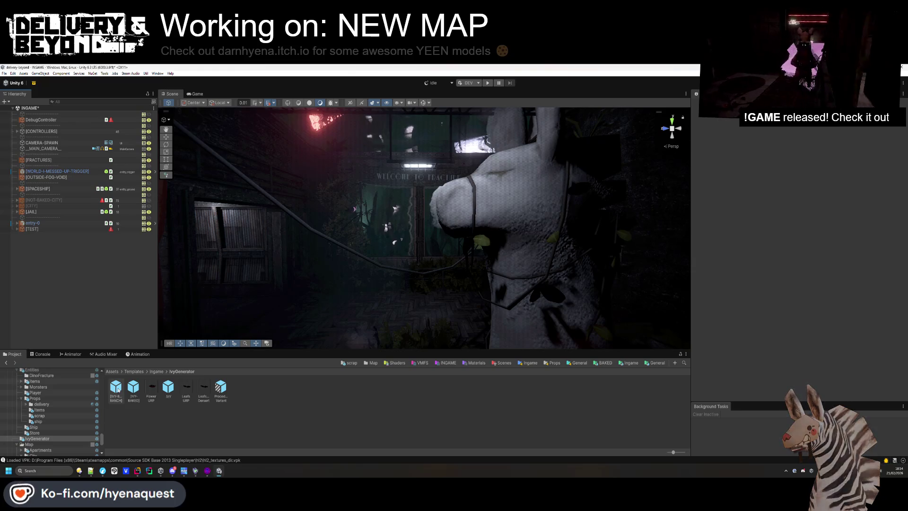
left_click_drag(133, 387, 645, 162)
type("0")
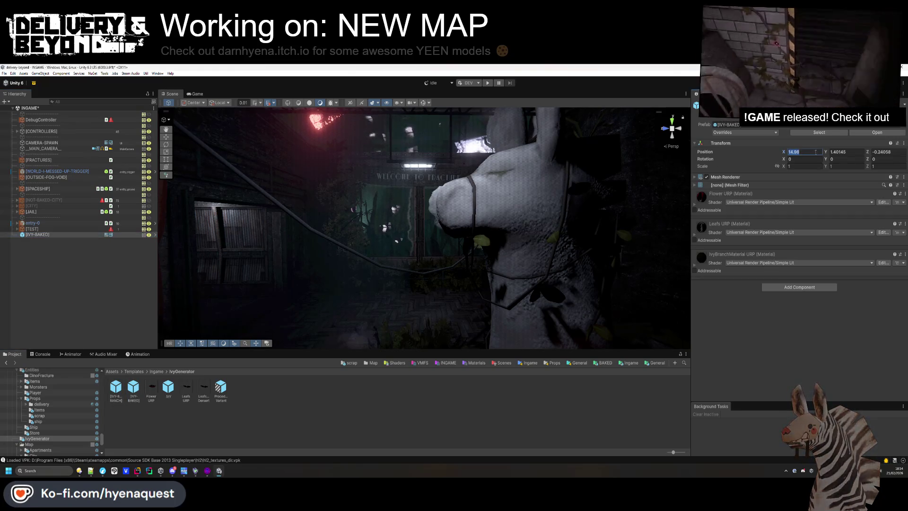
left_click(844, 152)
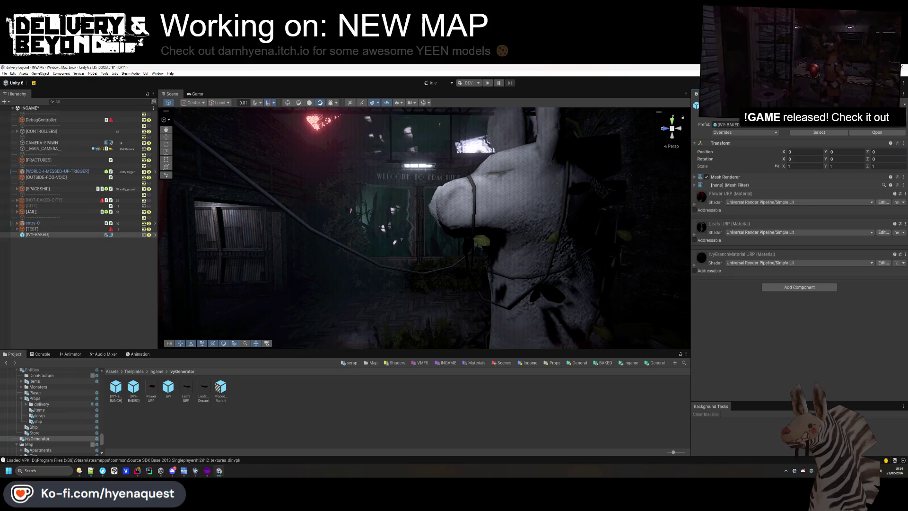
Assign the IVY_0 mesh to [IVY-BAKED] and move the Flower material to Element 0.
left_click(603, 363)
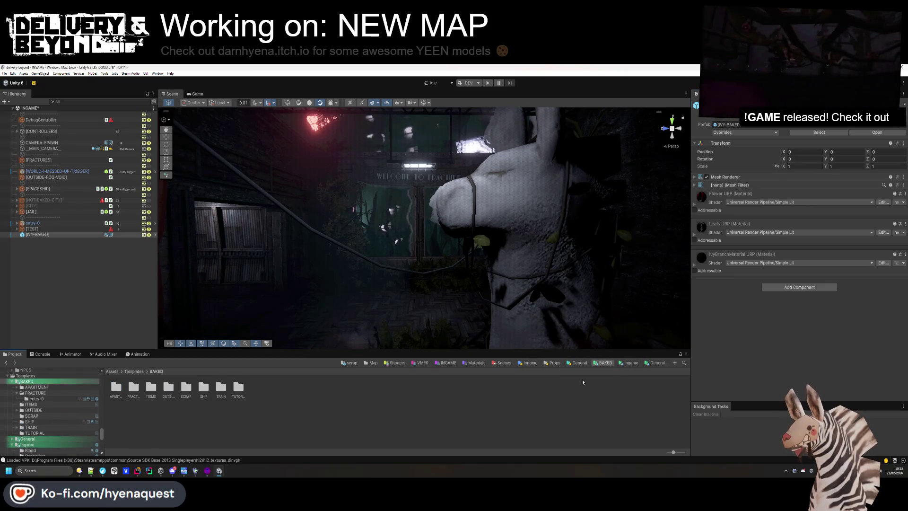
double_click(134, 388)
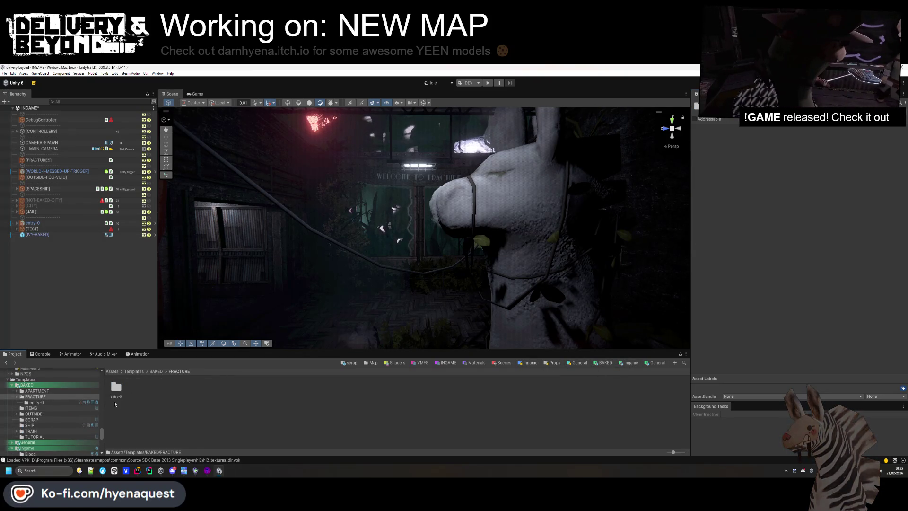
double_click(114, 399)
left_click(38, 235)
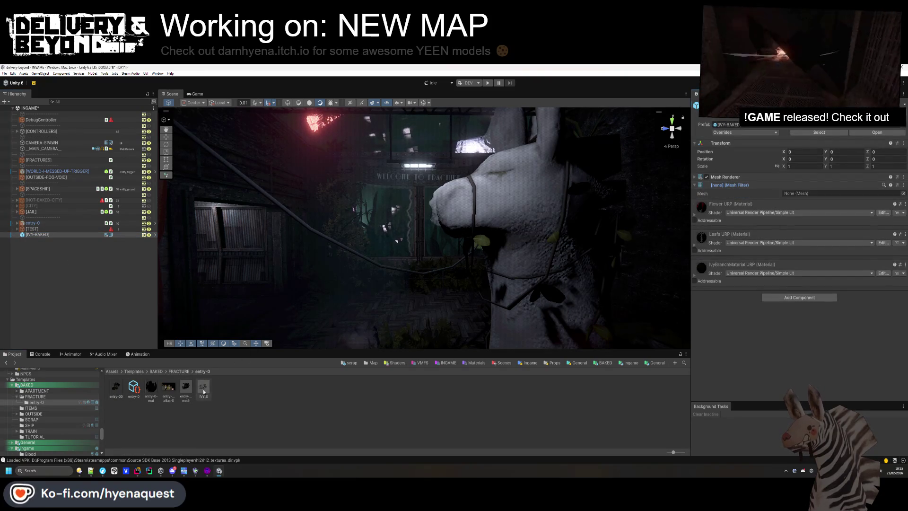
left_click_drag(204, 392, 804, 194)
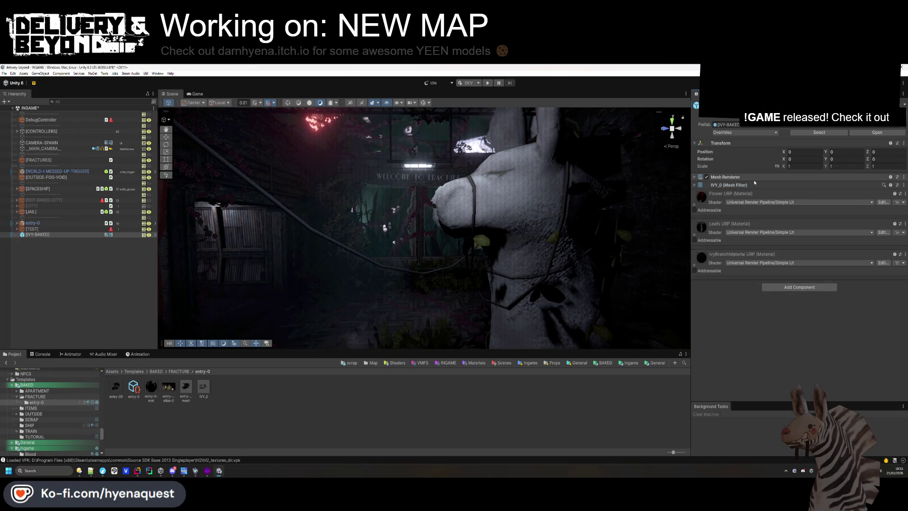
left_click(756, 179)
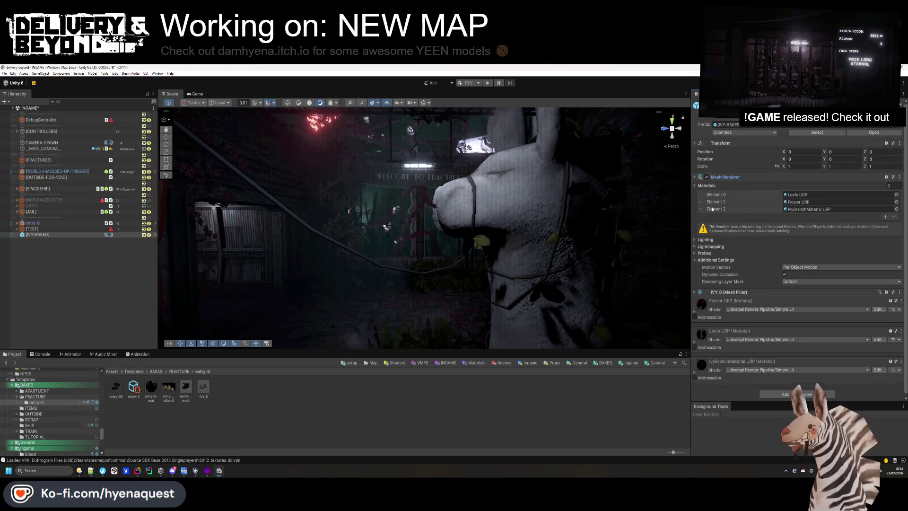
left_click(701, 196)
left_click_drag(701, 196, 701, 195)
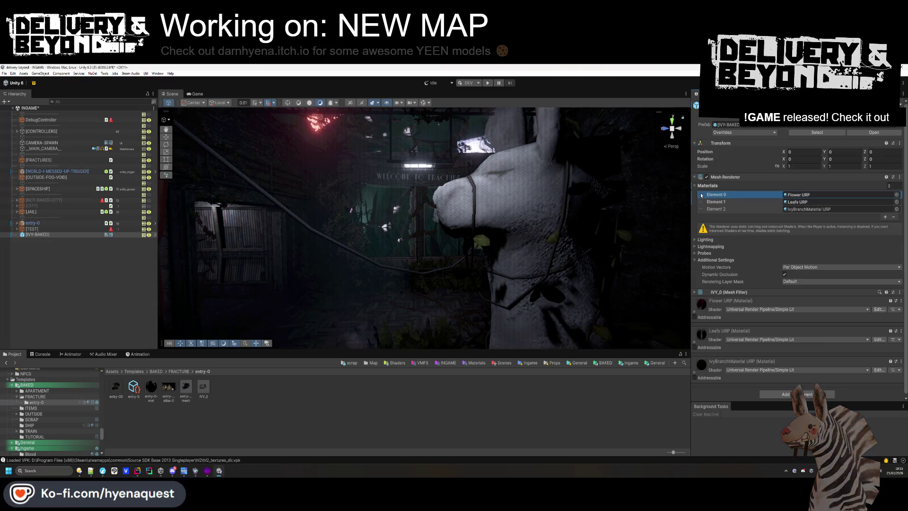
left_click(64, 236)
Compress IVY_0 with Mesh Optimizer, reducing vertices from 144,624 to 56,511, then expand entry-0.
left_click(204, 387)
left_click(157, 73)
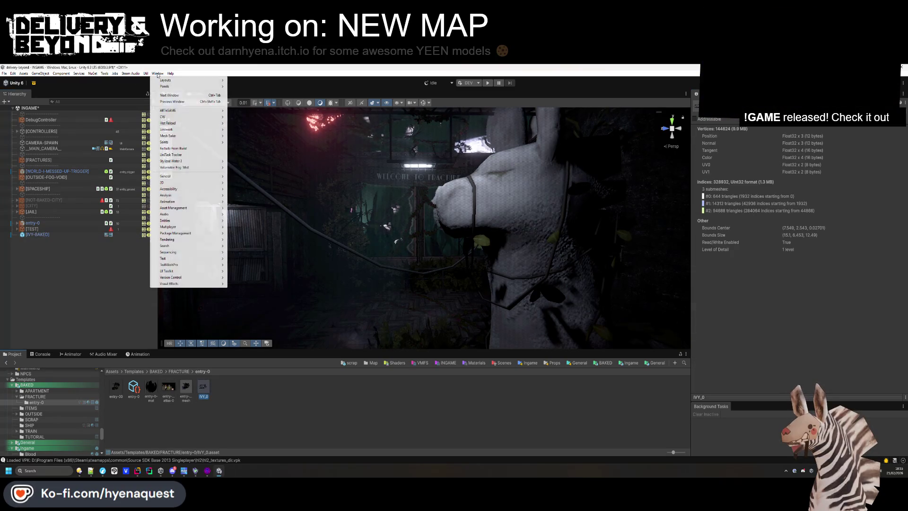
left_click(162, 86)
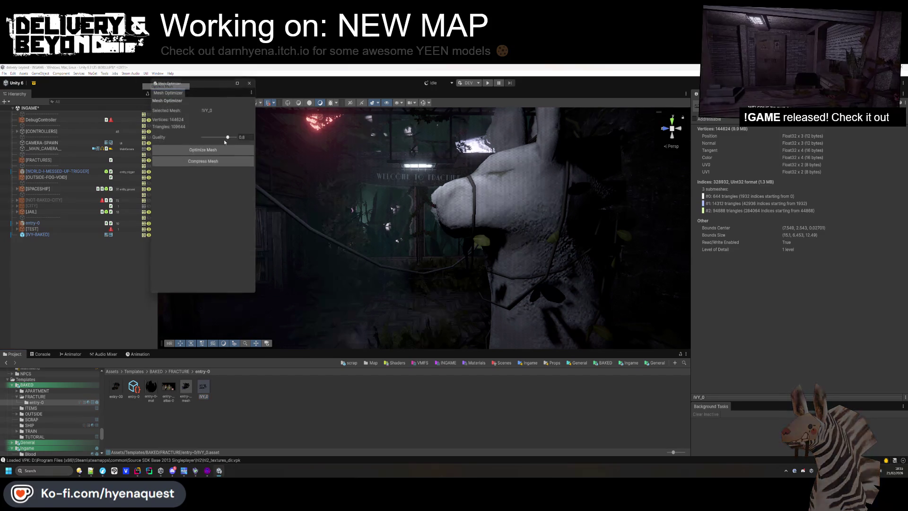
left_click(199, 161)
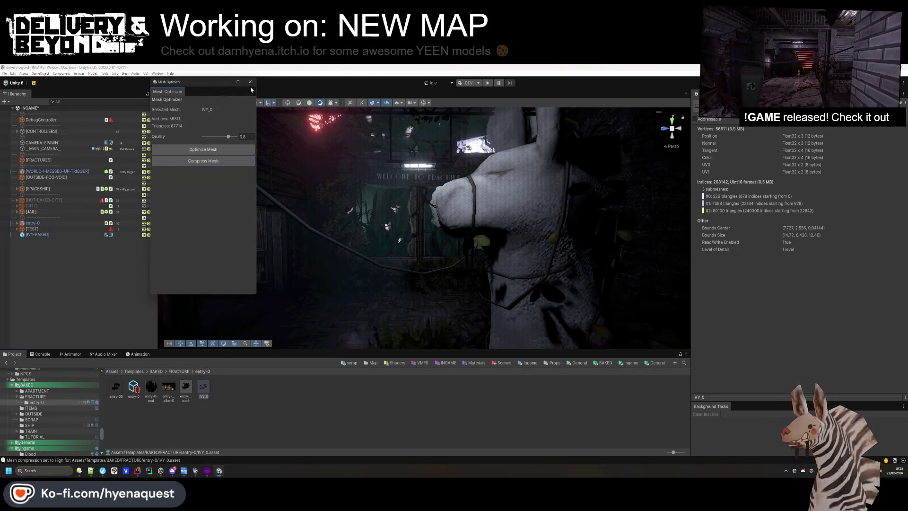
left_click(57, 265)
left_click(17, 223)
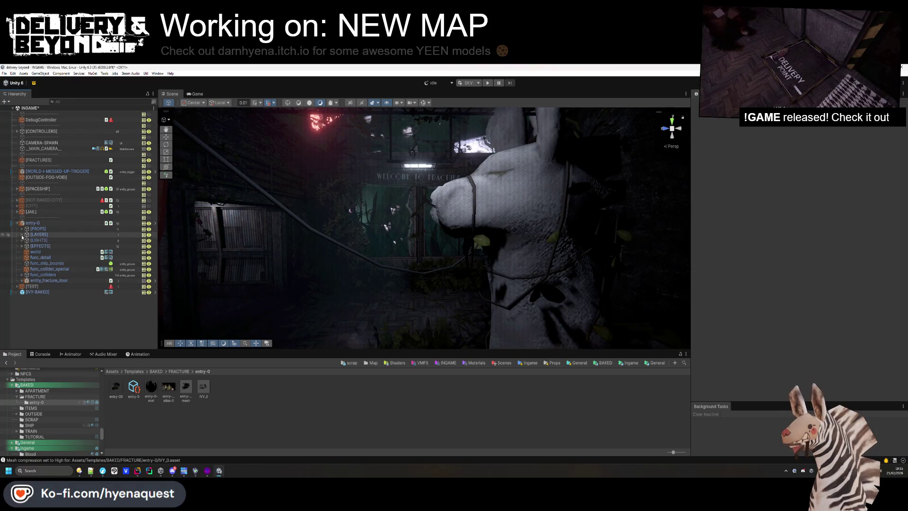
Move [IVY-BAKED] into entry-0's [LAYER-0] under [LAYERS] in the hierarchy.
left_click(21, 234)
scroll(29, 244, "down", 2)
scroll(29, 244, "down", 3)
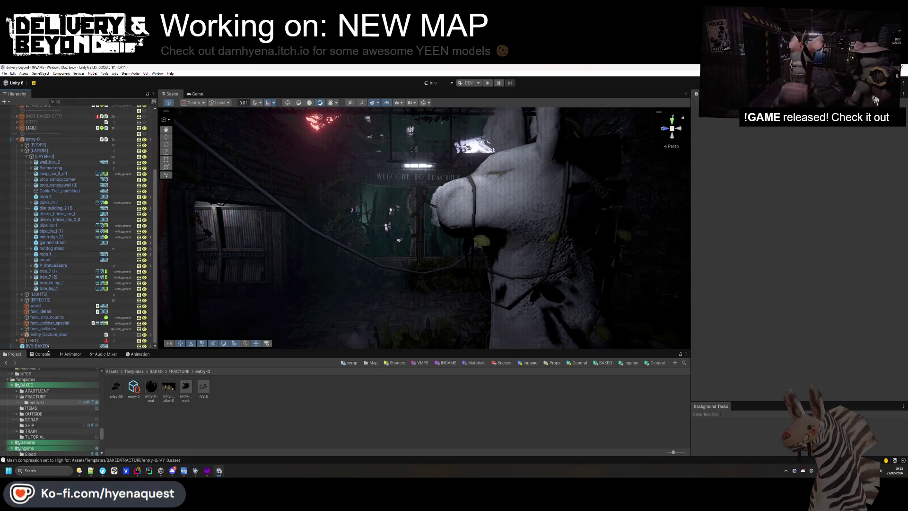
left_click_drag(46, 162, 46, 163)
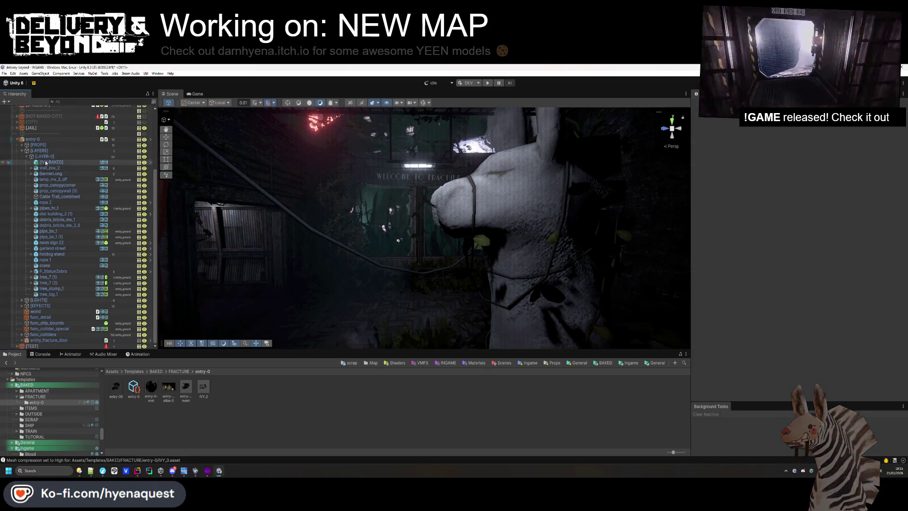
Apply all overrides to the entry-0 prefab, collapse it, and save the INGAME scene.
left_click(32, 139)
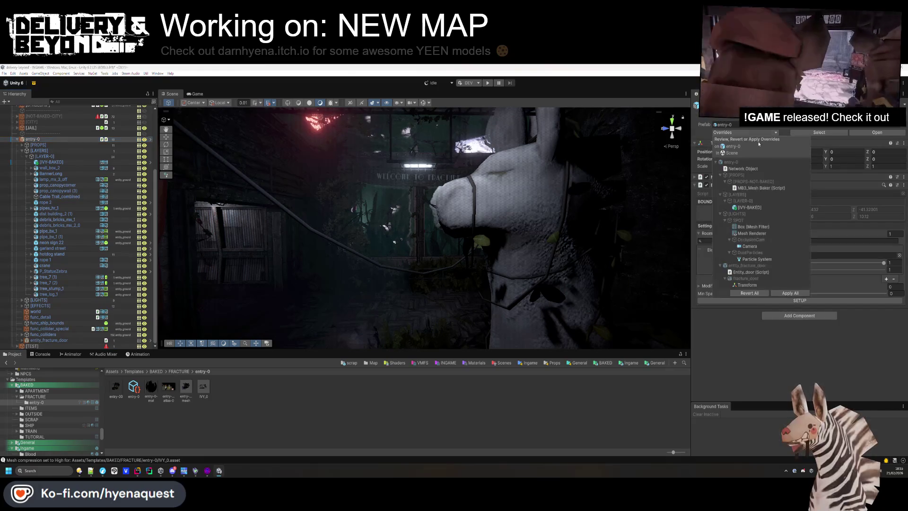
left_click(748, 316)
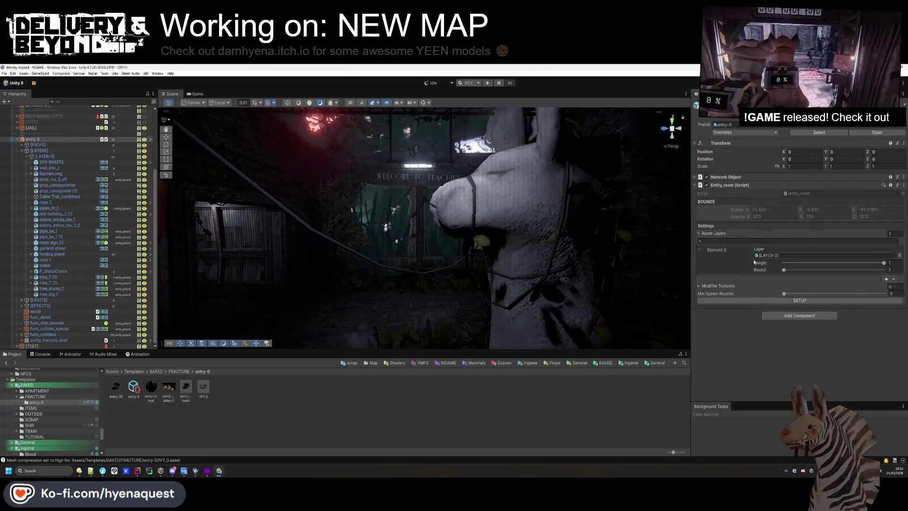
left_click(18, 139)
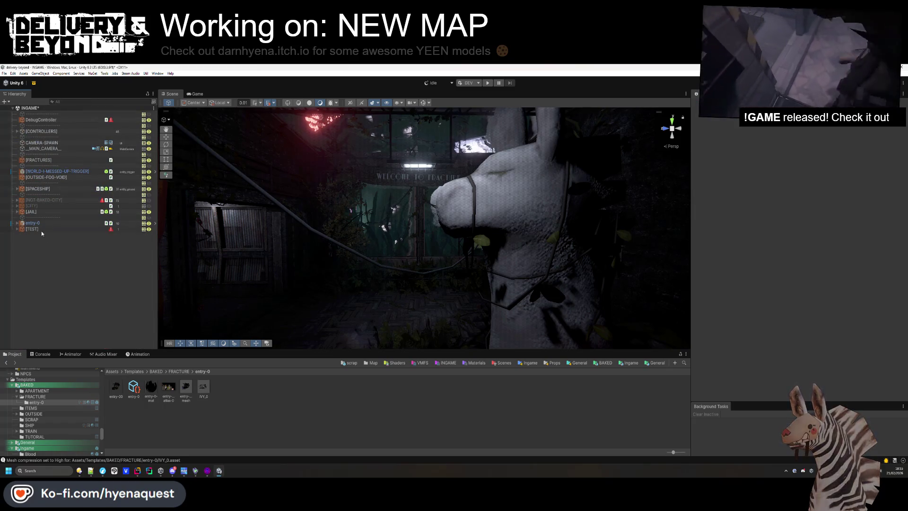
mouse_move(361, 254)
left_mouse_down()
mouse_move(461, 205)
mouse_move(466, 185)
mouse_move(466, 227)
mouse_move(446, 237)
mouse_move(521, 294)
left_mouse_up()
key("ctrl+s")
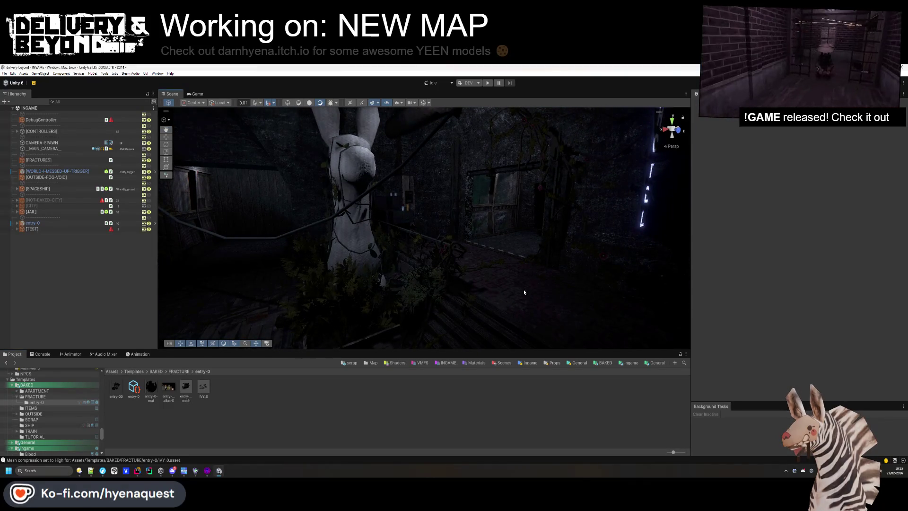
Make the Scene view taller and wider, then snip a screenshot of the ivy-covered entry room.
left_click_drag(473, 350, 473, 412)
mouse_move(689, 231)
left_mouse_down()
mouse_move(865, 231)
mouse_move(596, 231)
mouse_move(587, 249)
mouse_move(406, 246)
mouse_move(590, 250)
left_mouse_up()
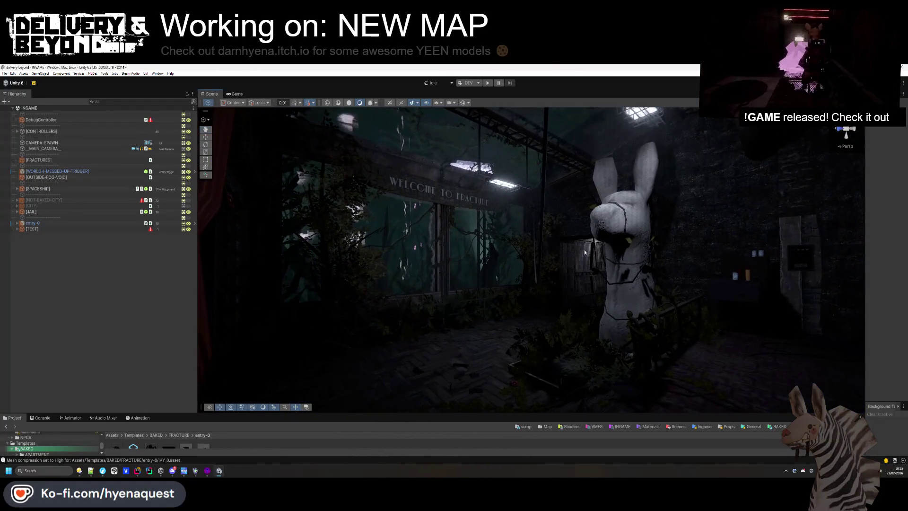
key("super+shift+s")
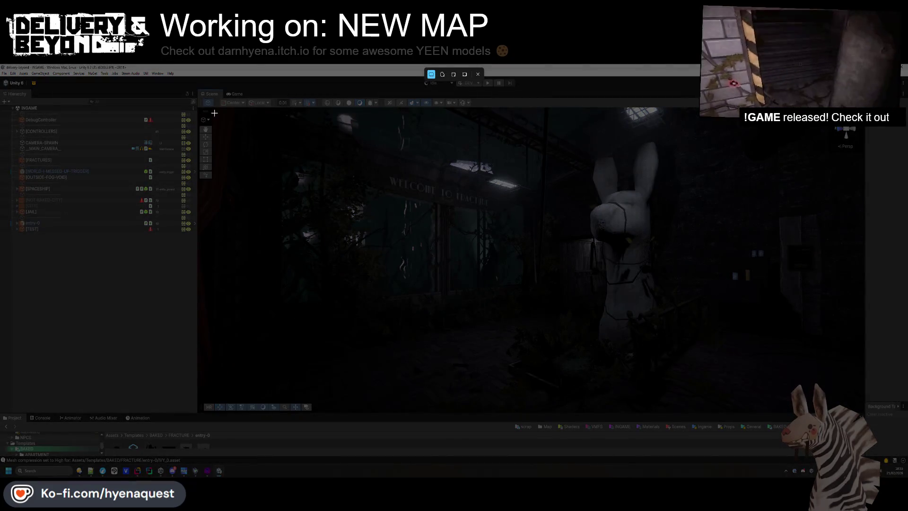
mouse_move(214, 113)
left_mouse_down()
mouse_move(804, 414)
mouse_move(860, 407)
left_mouse_up()
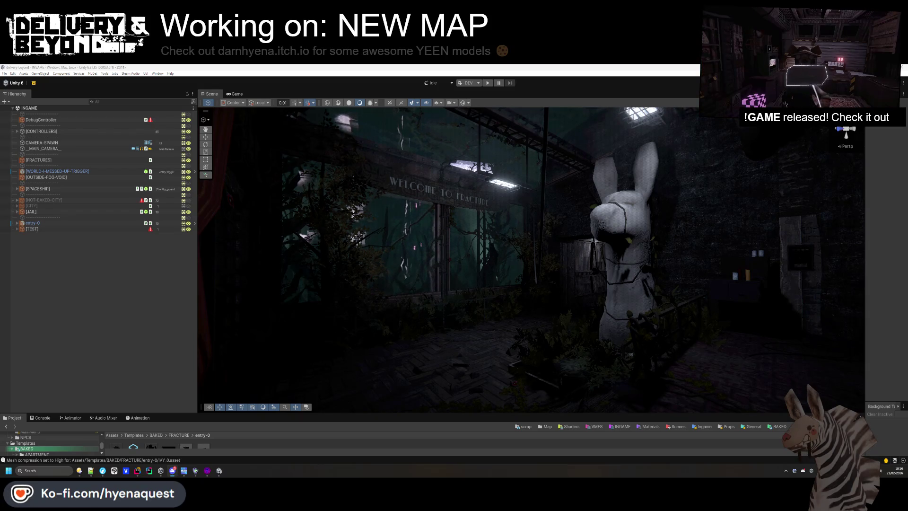
Switch to the Steam Workshop page and step back through its image gallery to image 2 of 7.
key("alt+Tab")
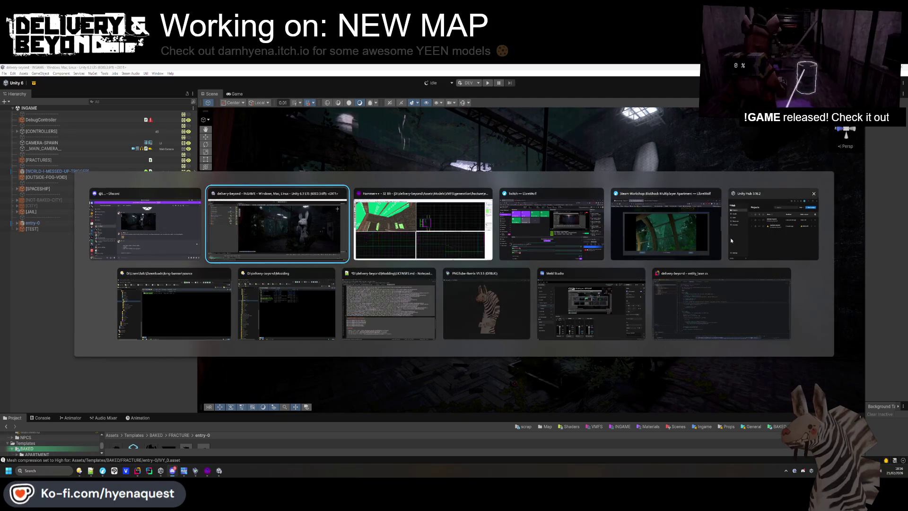
left_click(695, 236)
left_click(334, 352)
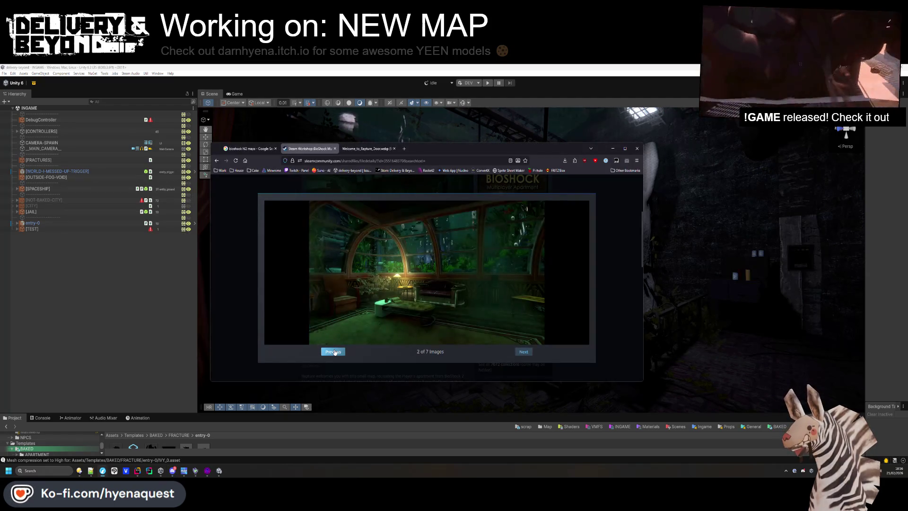
left_click(333, 352)
left_click(334, 352)
left_click(334, 351)
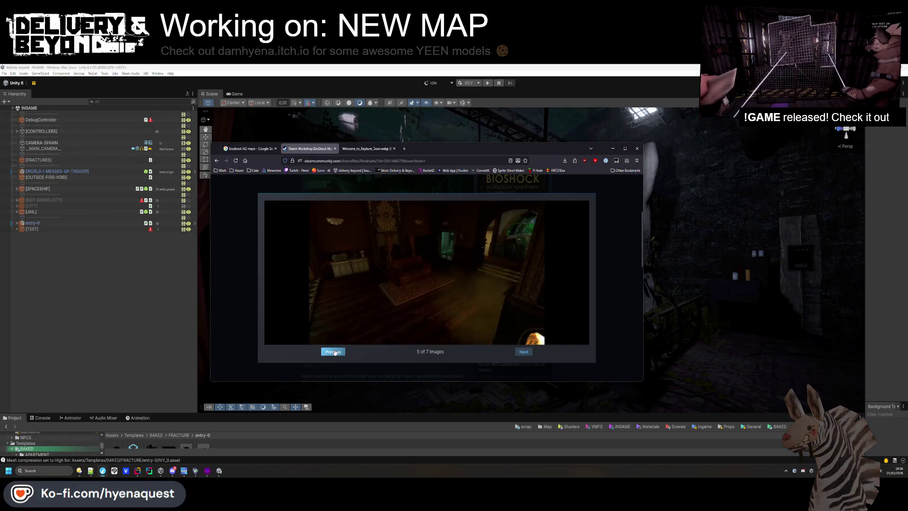
left_click(340, 352)
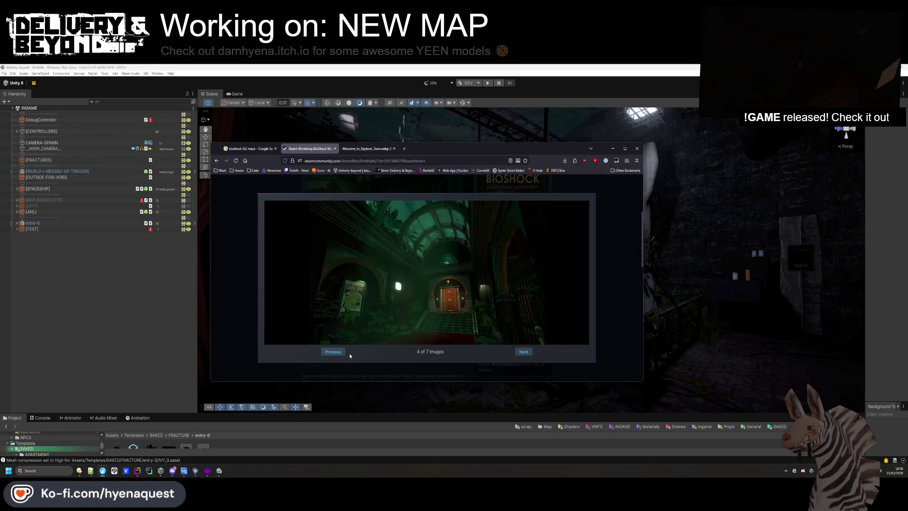
left_click(337, 352)
left_click(342, 352)
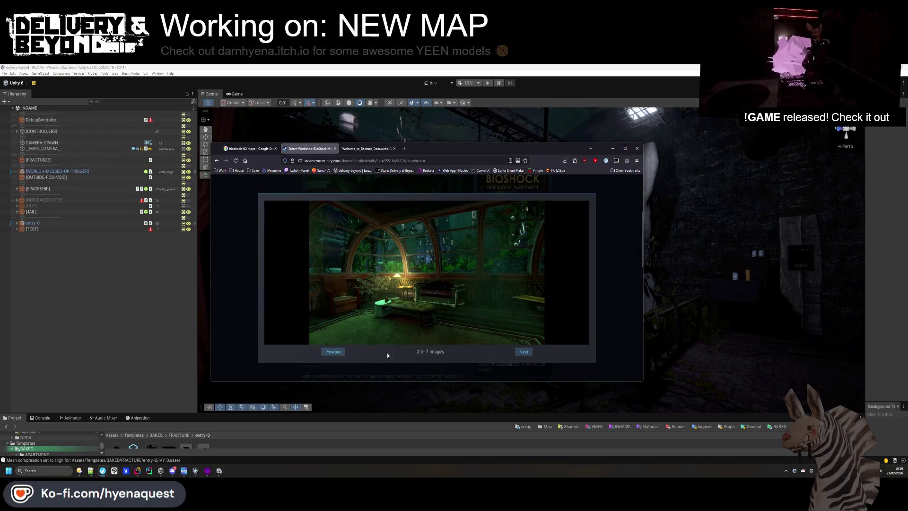
left_click(605, 281)
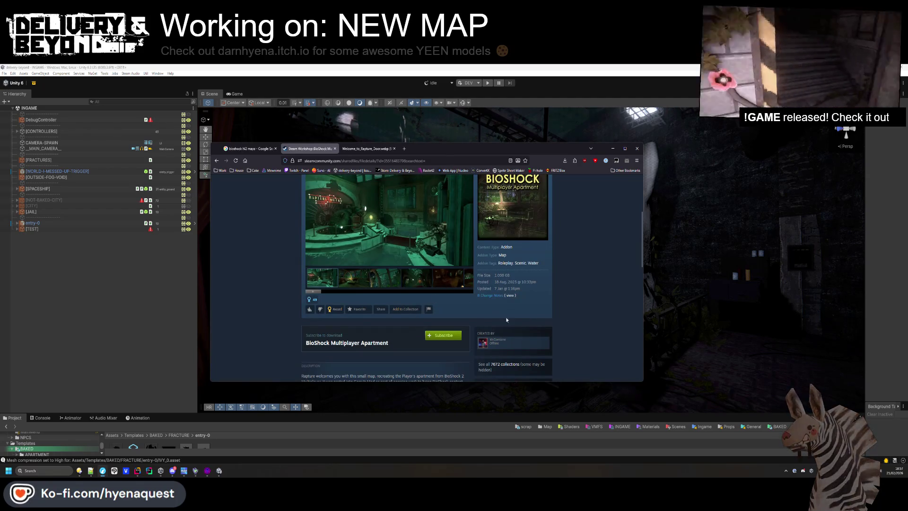
View the Rapture door image and snip it as a reference screenshot.
left_click(379, 148)
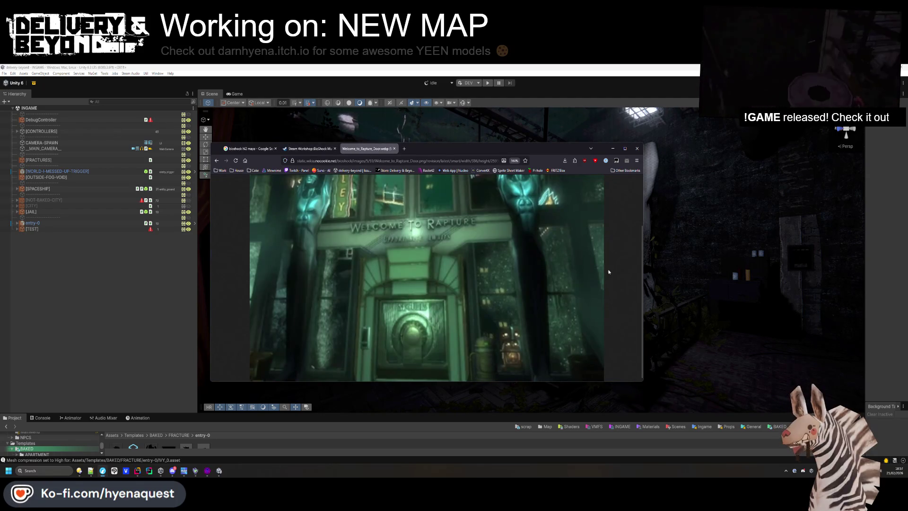
key("super+shift+s")
left_click_drag(346, 284, 445, 367)
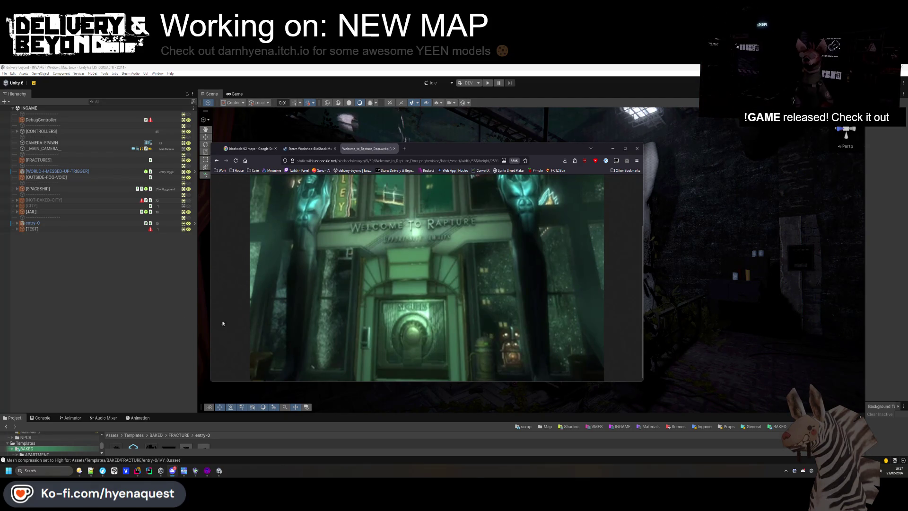
key("super+shift+s")
left_click_drag(374, 296, 572, 379)
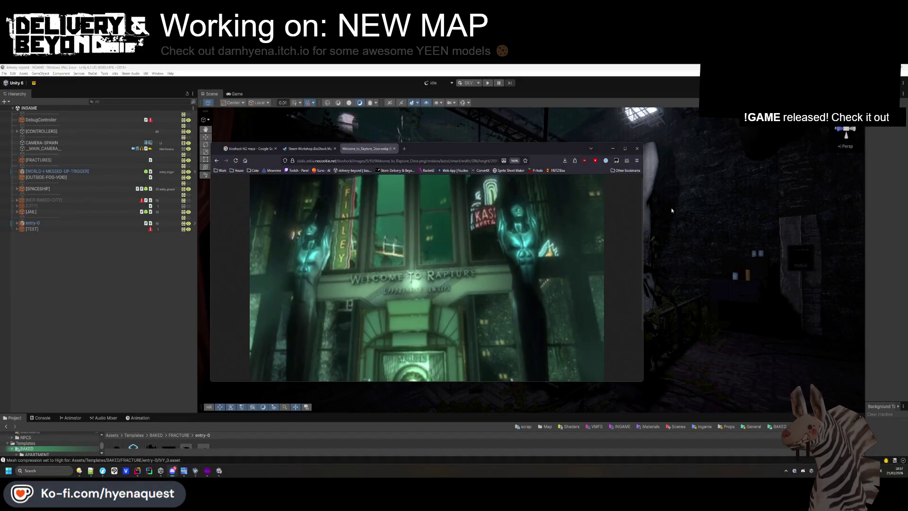
scroll(453, 212, "down", 2)
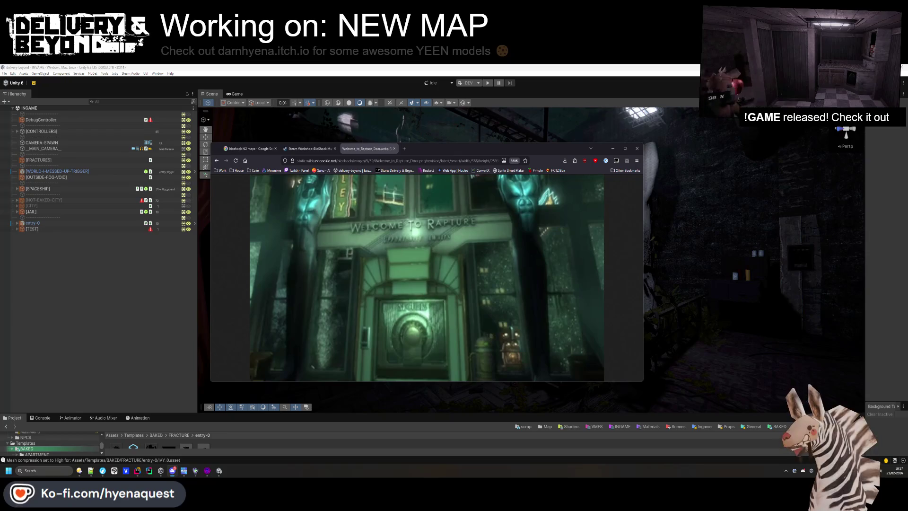
key("alt+Tab")
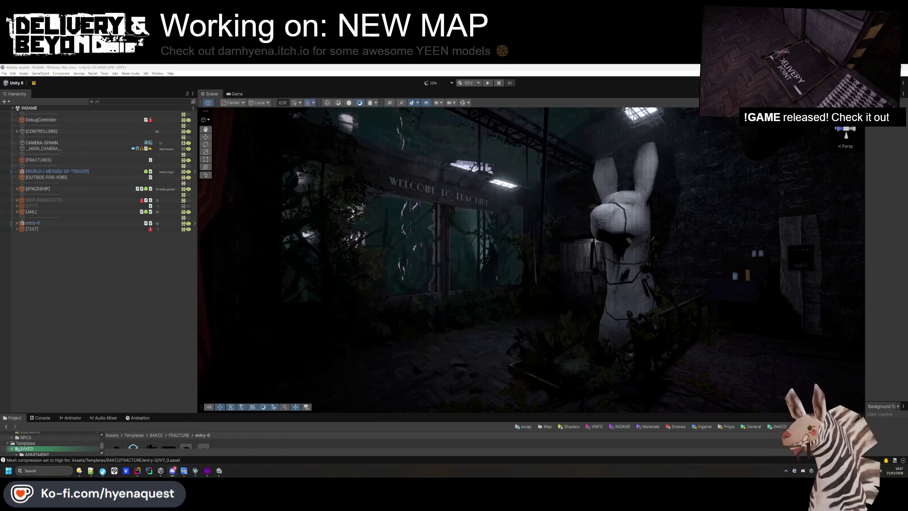